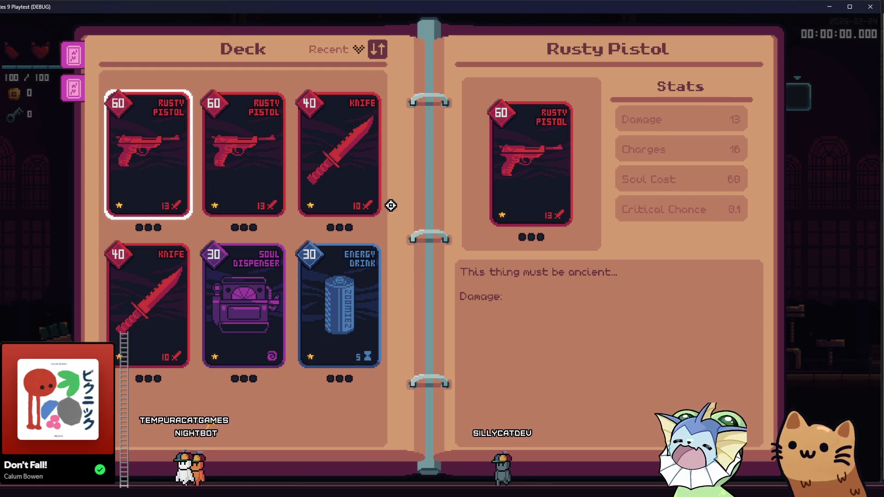
Step: Check the second Rusty Pistol and Knife card details, then close the binder and return to Godot
left_click(217, 147)
left_click(298, 152)
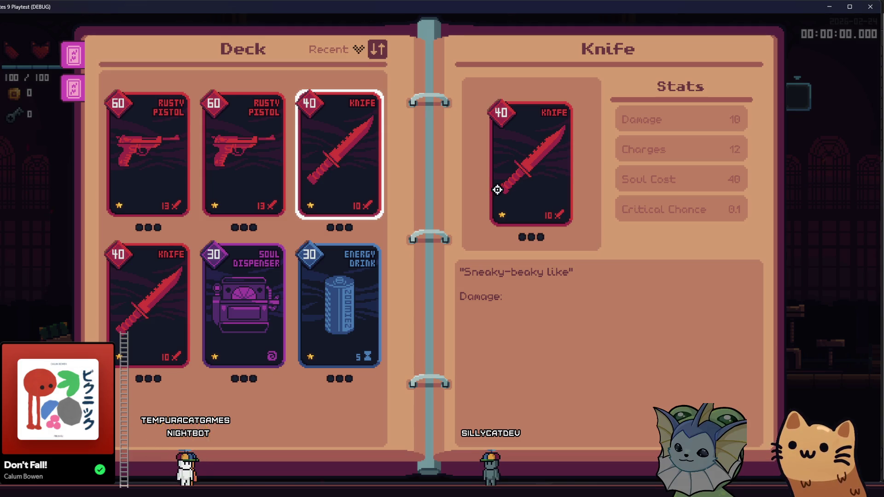
key("Escape")
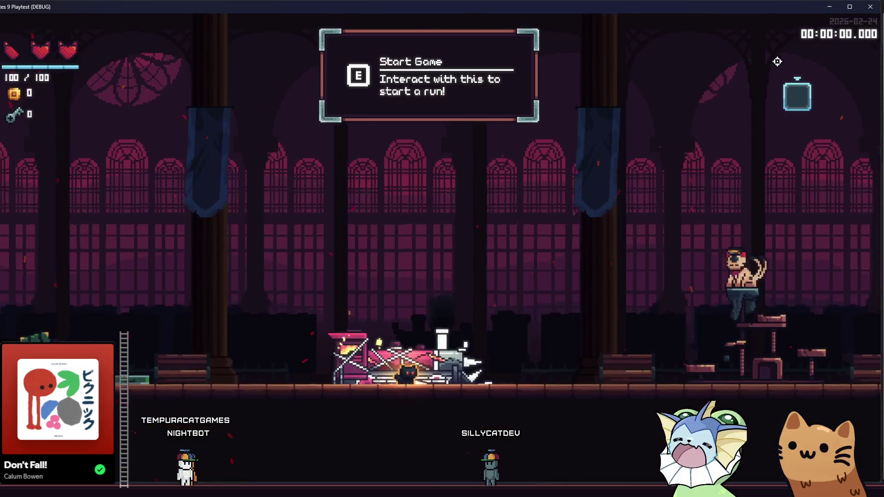
key("alt+Tab")
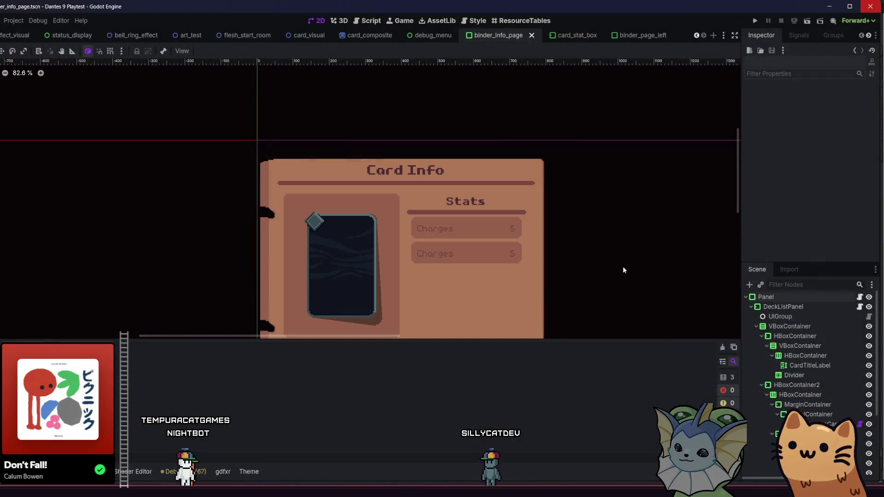
Step: In card_stat_box, give the Name and Value labels the SmallLabel type variation
left_click(577, 35)
left_click(804, 324)
left_click(801, 334, "shift")
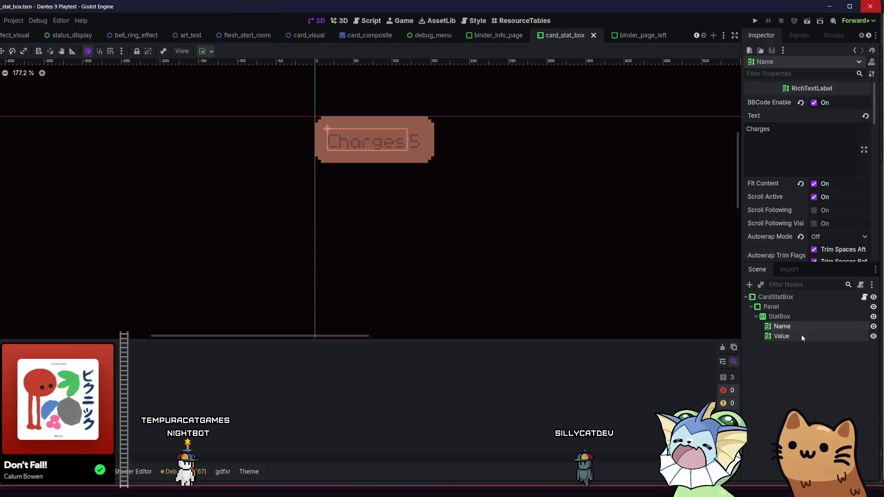
scroll(771, 166, "down", 10)
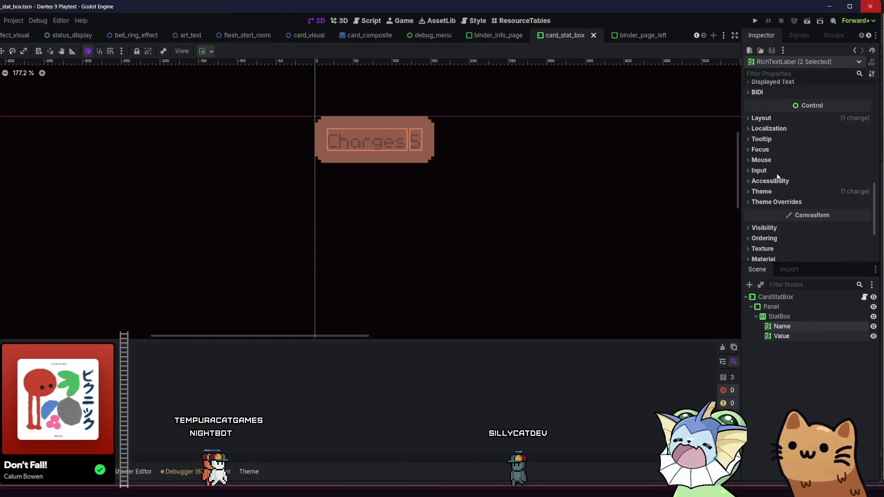
left_click(775, 192)
left_click(826, 216)
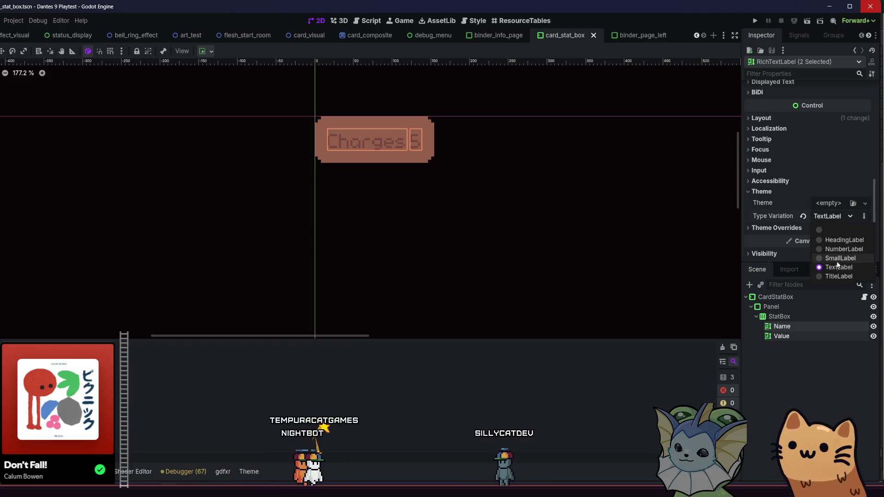
left_click(836, 261)
Step: Try the TextLabel, TitleLabel, HeadingLabel and NumberLabel type variations on both labels
left_click(824, 218)
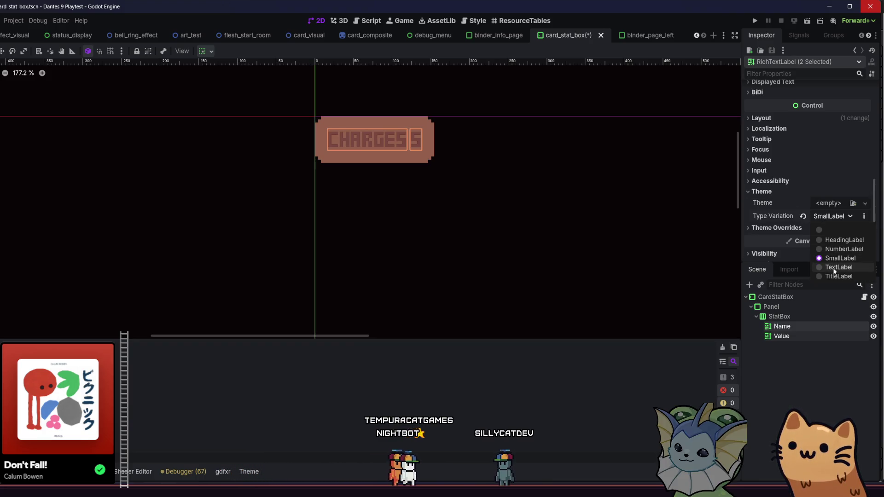
left_click(832, 259)
left_click(843, 215)
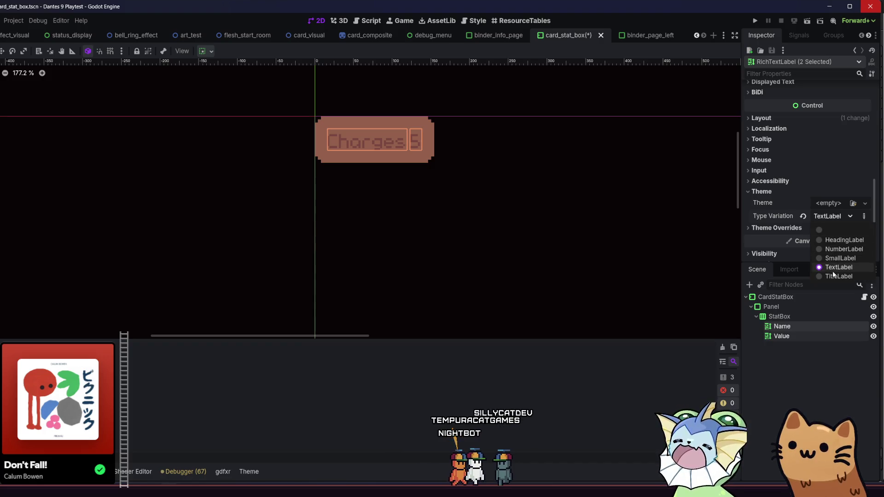
left_click(833, 275)
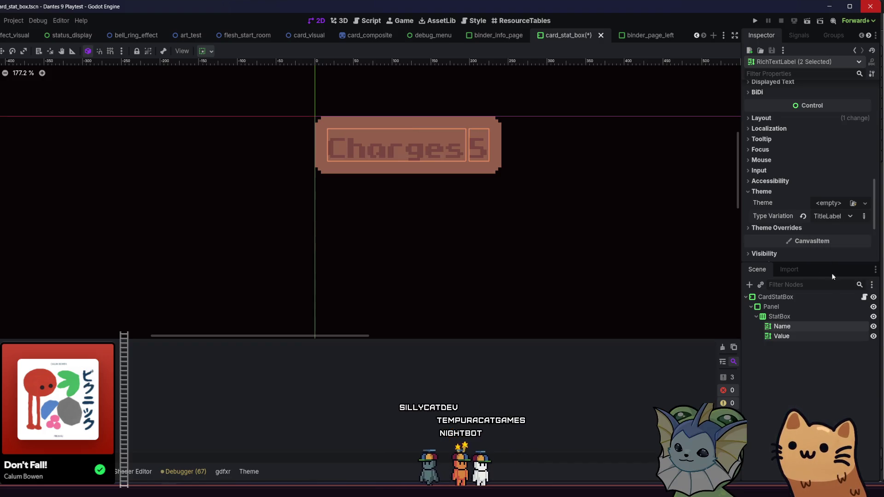
left_click(837, 218)
left_click(835, 241)
left_click(831, 218)
left_click(837, 249)
Step: Compare SmallLabel, NumberLabel and TextLabel again, settling on SmallLabel
left_click(835, 219)
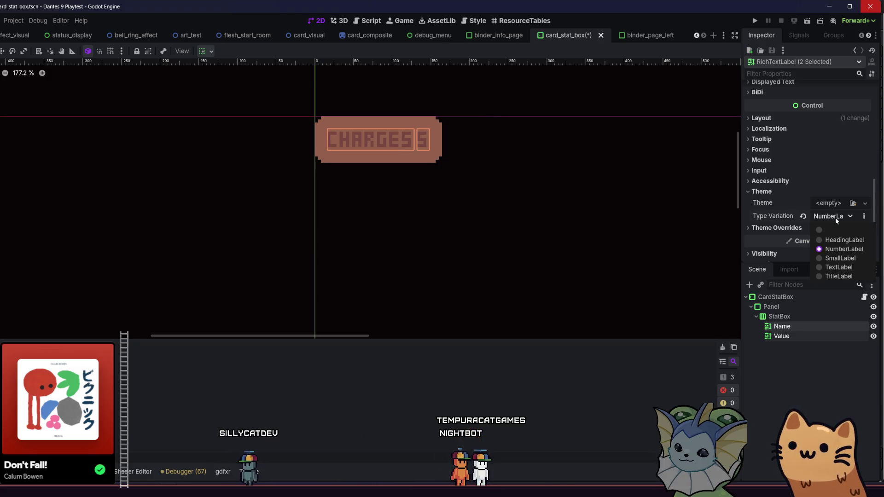
left_click(837, 259)
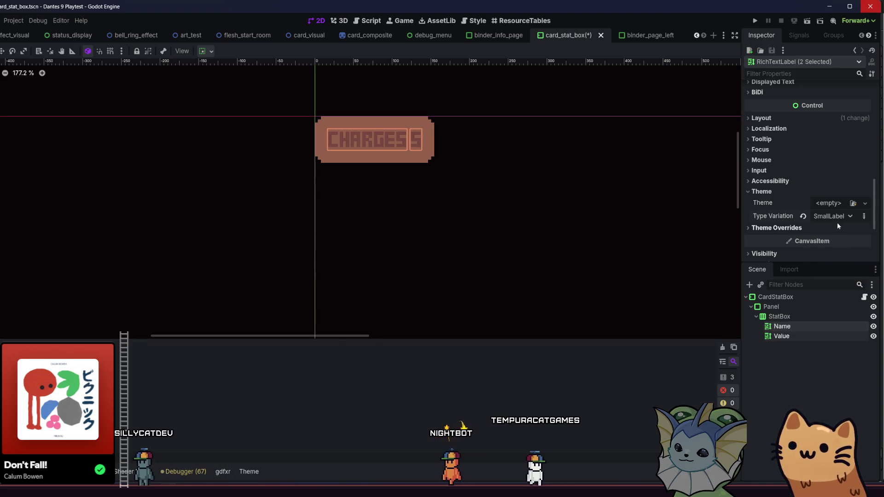
left_click(837, 221)
left_click(835, 248)
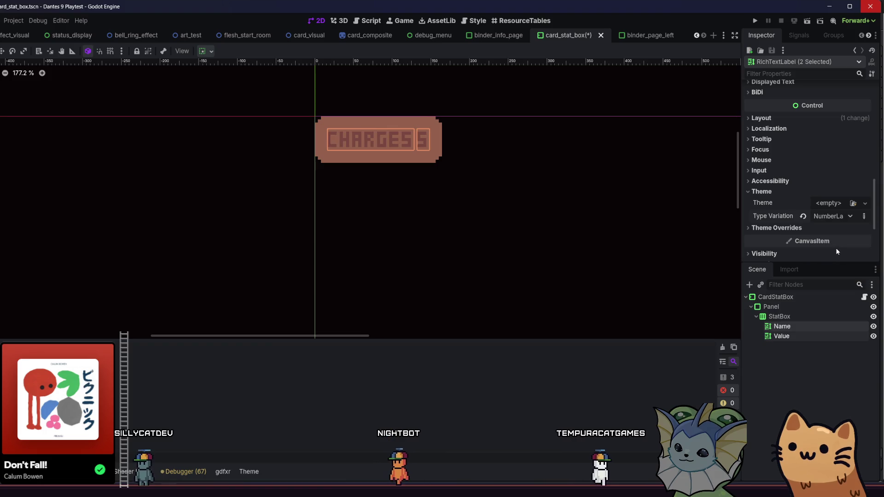
left_click(827, 218)
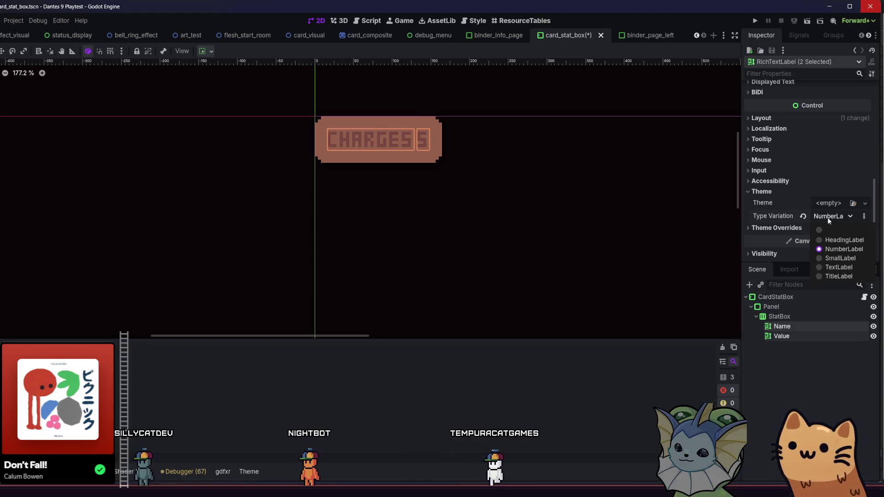
left_click(838, 268)
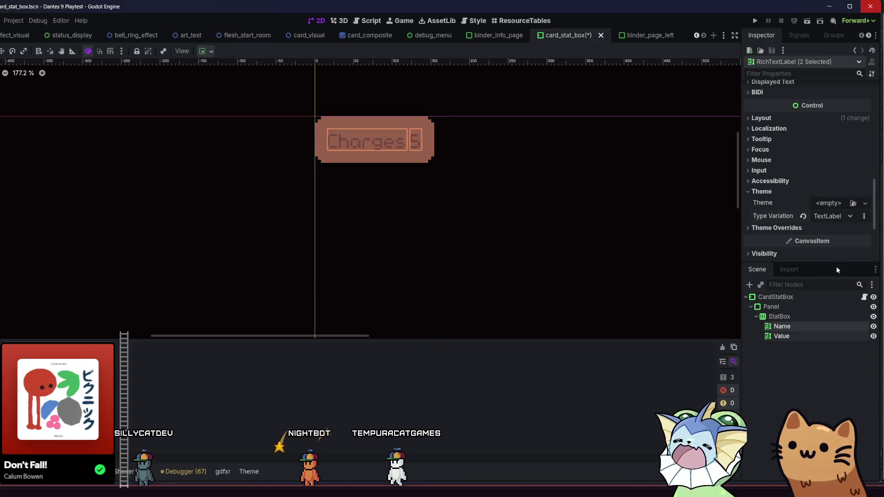
left_click(827, 216)
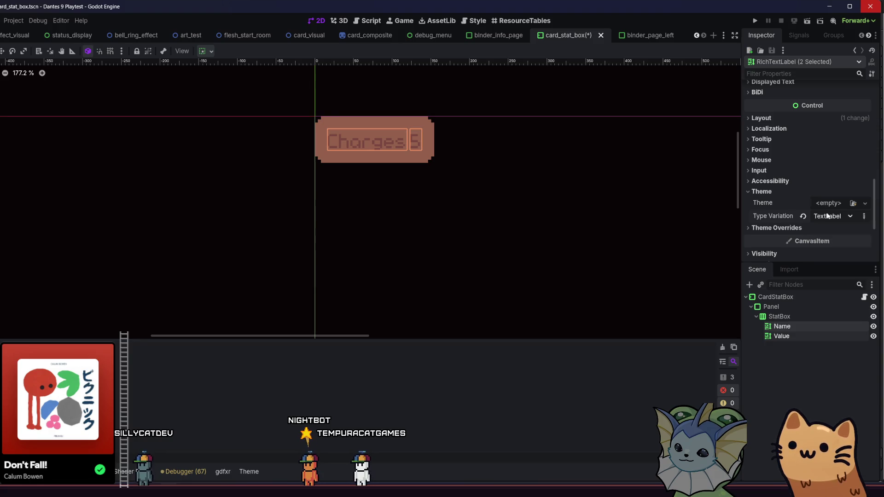
left_click(830, 258)
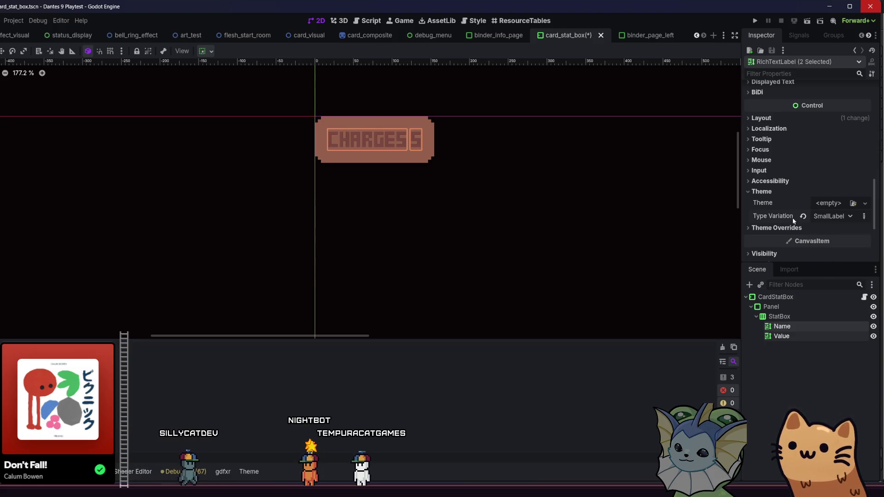
Step: Inspect the labels' constant theme overrides, then collapse them
scroll(786, 225, "up", 1)
scroll(786, 219, "down", 3)
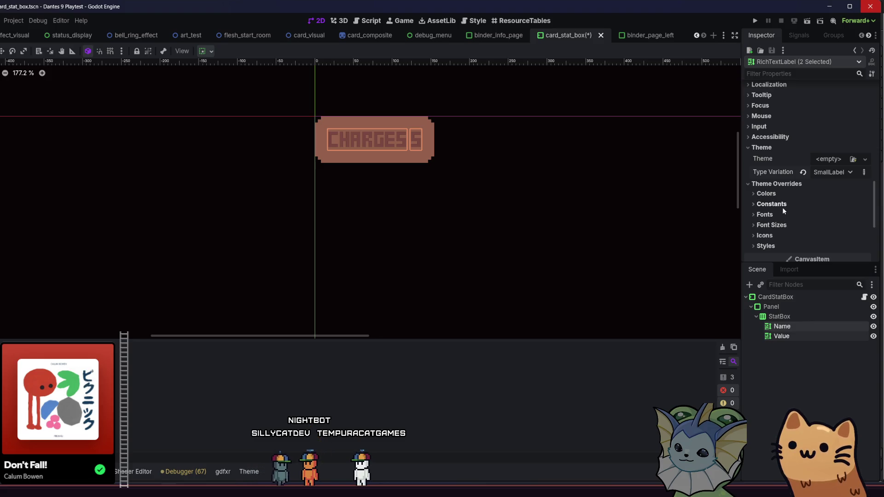
left_click(782, 209)
scroll(781, 207, "down", 2)
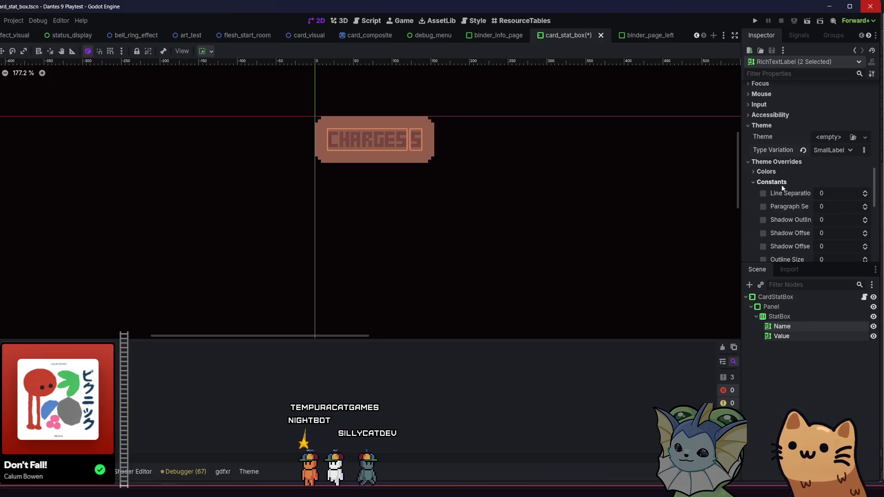
scroll(801, 190, "down", 3)
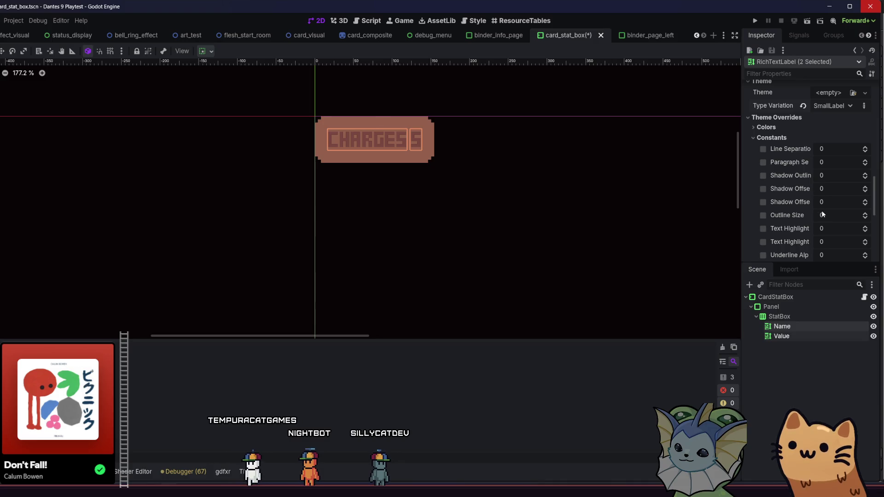
left_click(782, 138)
Step: Try an 8 px Normal Font Size override, undo it, and save card_stat_box
left_click(779, 161)
mouse_move(830, 169)
left_mouse_down()
mouse_move(810, 170)
mouse_move(830, 171)
left_mouse_up()
key("ctrl+z")
key("ctrl+z")
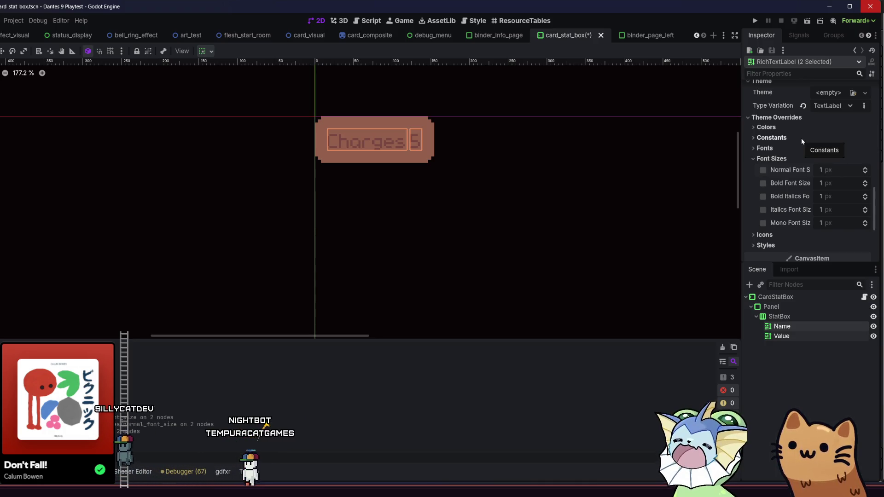
key("ctrl+s")
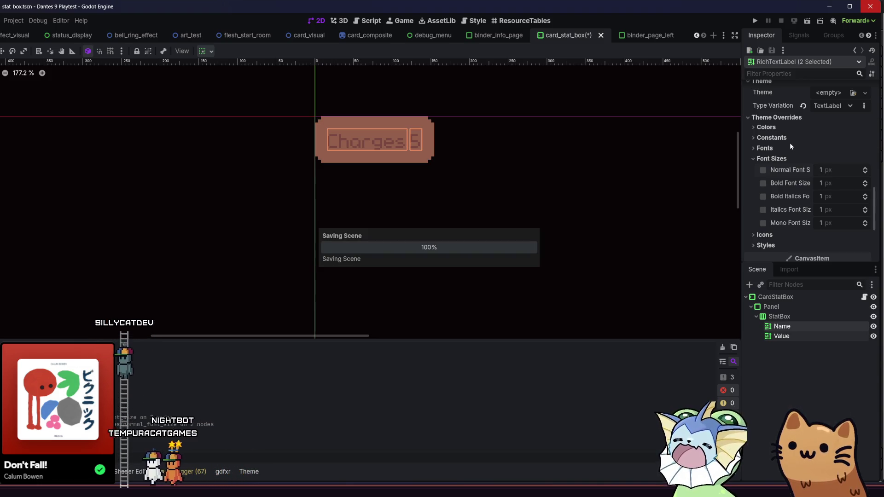
left_click(787, 307)
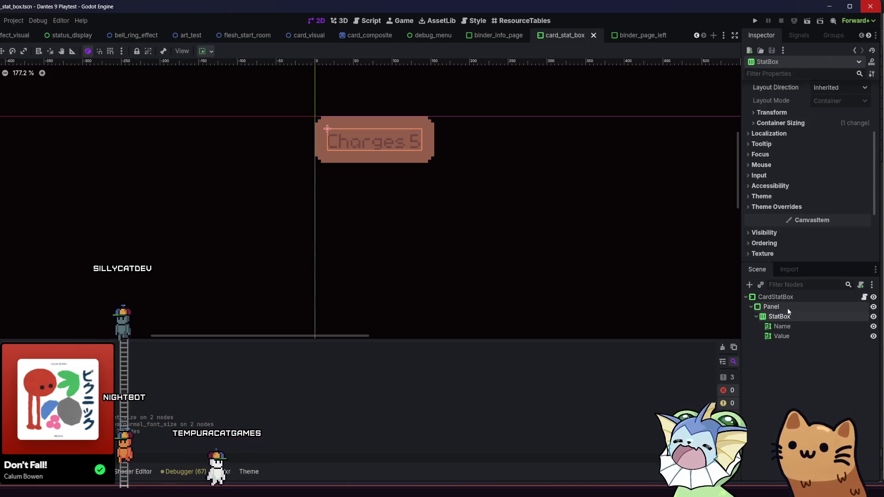
Step: Select the Name and Value labels and enable their Default Color theme override
left_click(788, 317)
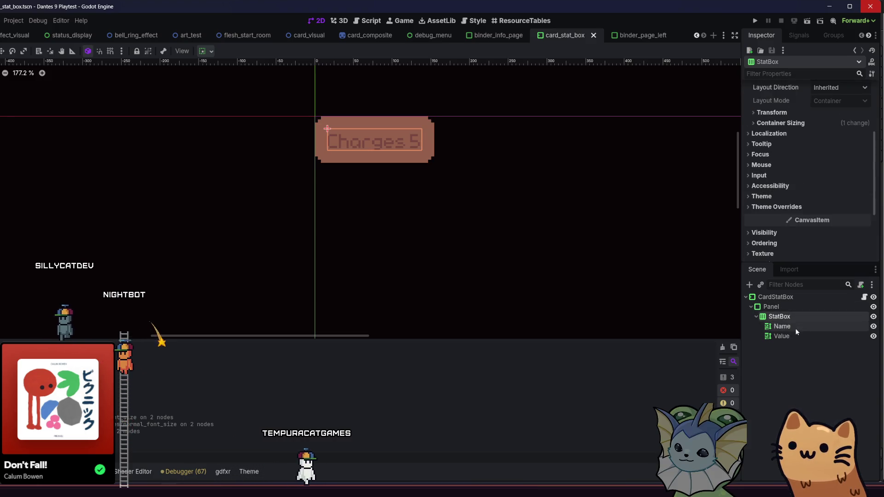
left_click(794, 335)
left_click(783, 326, "shift")
scroll(795, 154, "down", 10)
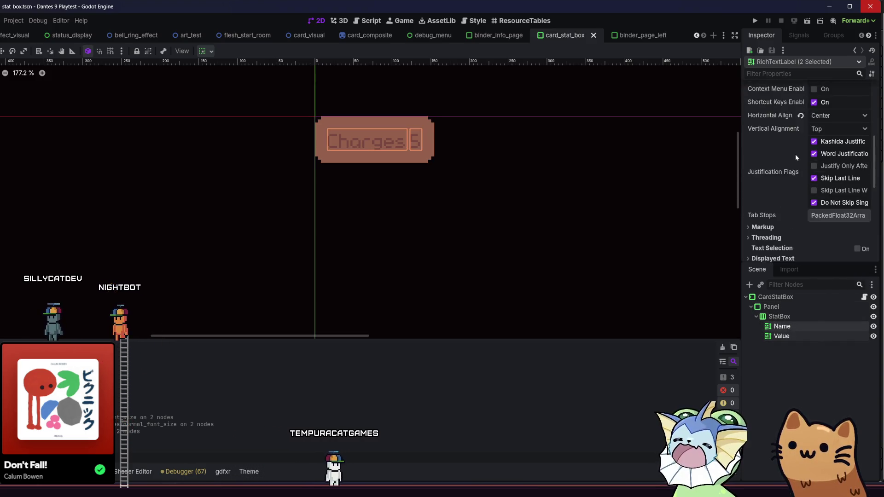
left_click(778, 136)
left_click(778, 136)
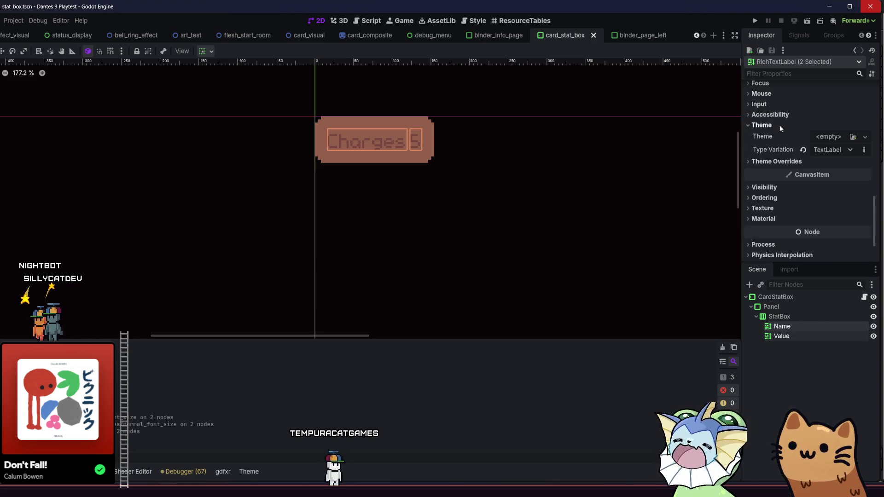
left_click(779, 137)
left_click(787, 145)
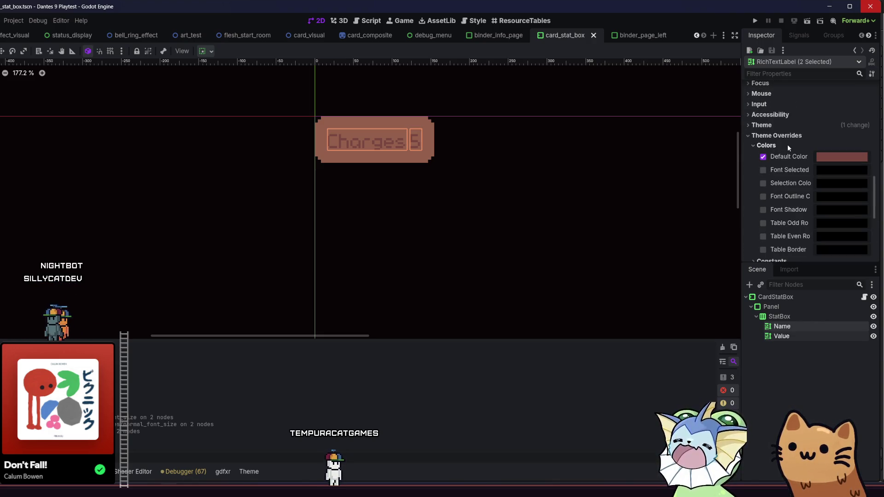
left_click(824, 156)
Step: Set the text colour to the dark palette swatch 341c27, save, and run the project
left_click(777, 387)
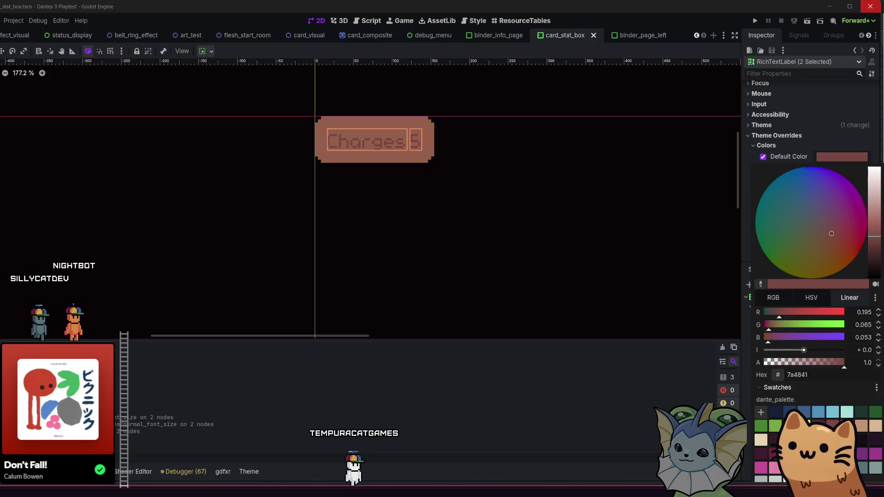
left_click(832, 425)
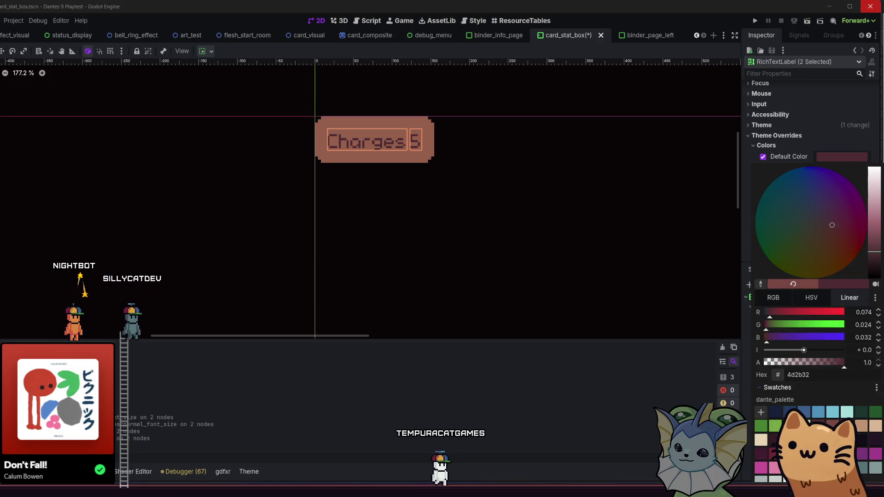
left_click(818, 426)
left_click(654, 394)
key("ctrl+s")
left_click(823, 405)
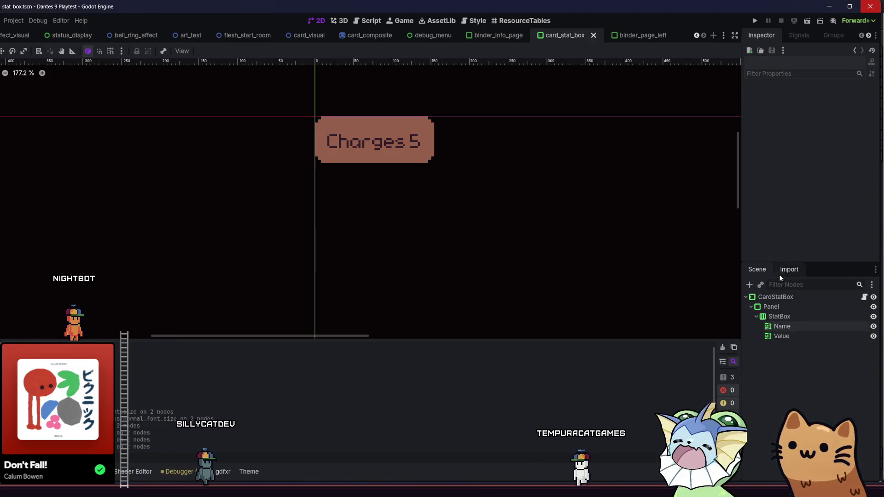
left_click(786, 307)
left_click(755, 21)
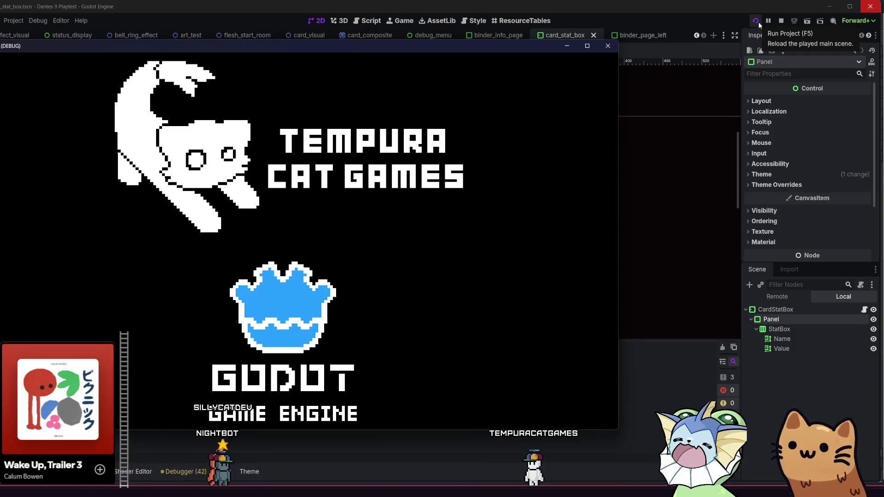
Step: Restart the game, open the binder, and view Rusty Pistol's stats: Damage 13, Charges 16, Soul Cost 60
left_click(757, 21)
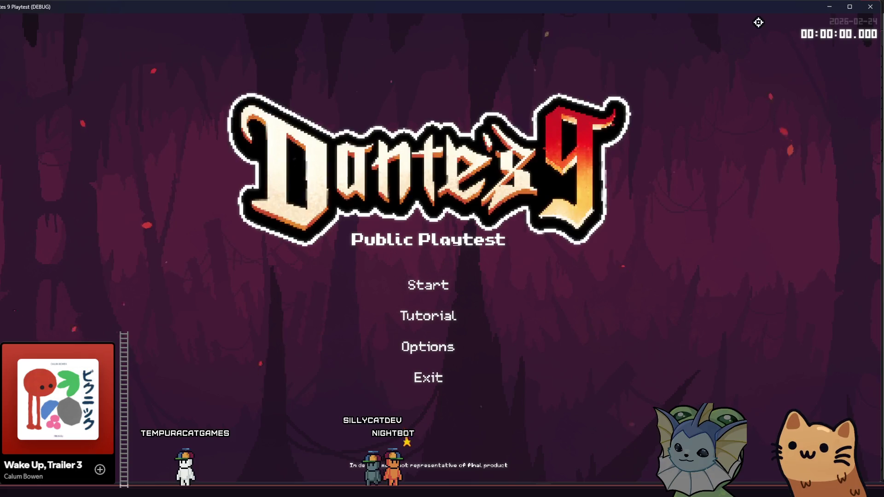
left_click(405, 280)
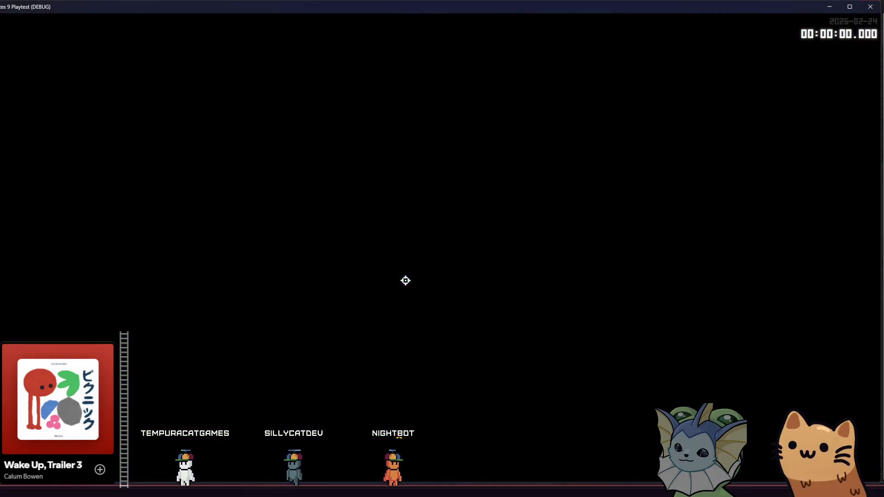
key("Tab")
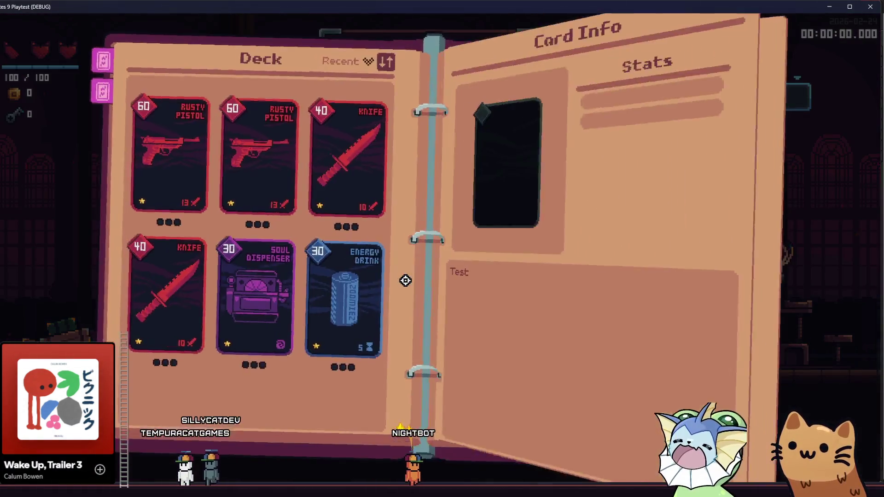
left_click(240, 147)
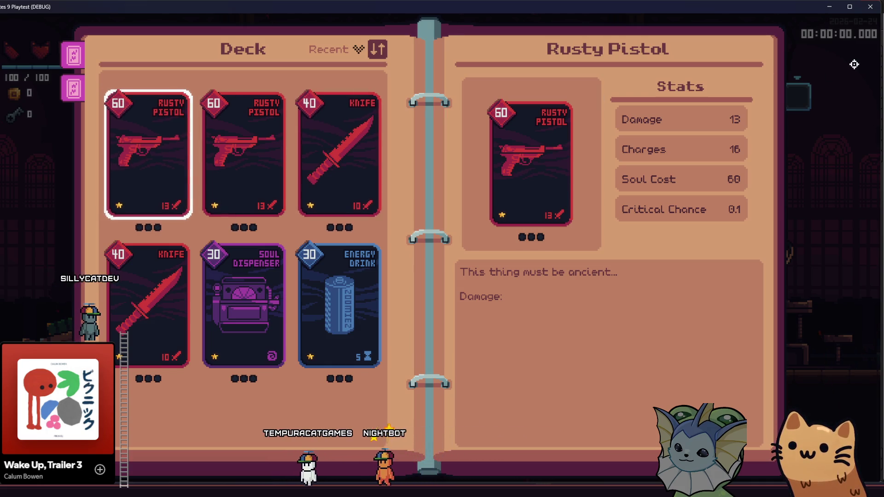
left_click(867, 11)
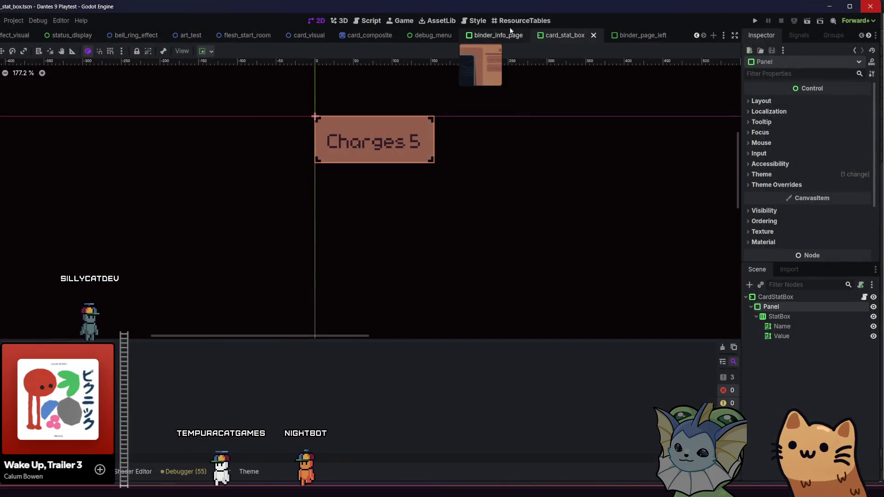
Step: In binder_info_page, select the ScrollContainer's MarginContainer and show its margin constant overrides
left_click(493, 35)
scroll(460, 207, "down", 2)
left_click(458, 244)
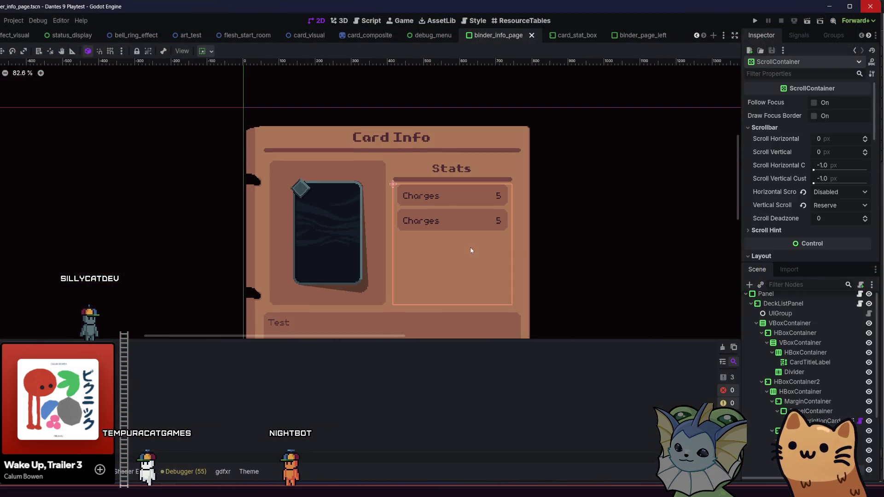
scroll(537, 247, "up", 3)
scroll(780, 195, "down", 4)
scroll(797, 194, "down", 3)
scroll(792, 214, "up", 2)
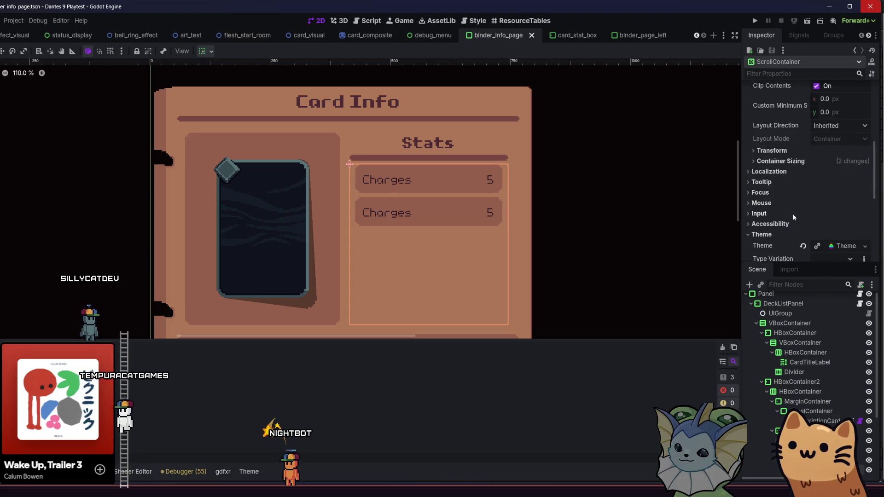
scroll(786, 212, "down", 4)
scroll(799, 371, "down", 3)
scroll(799, 373, "down", 1)
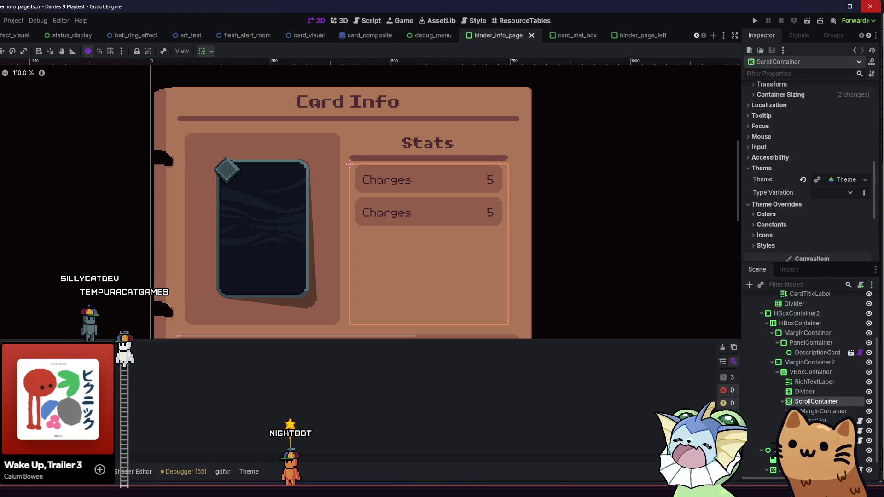
left_click(812, 411)
scroll(783, 197, "down", 5)
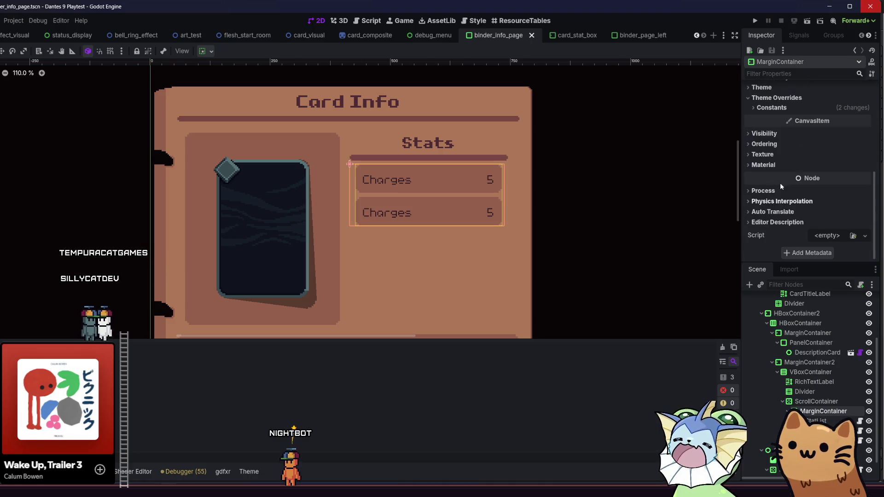
left_click(778, 108)
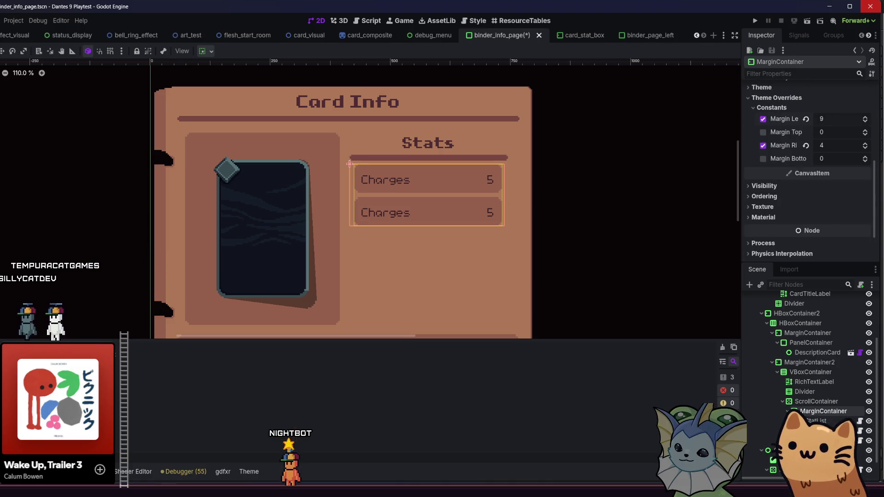
Step: Reset the left and right margins, try a negative right margin, then undo back to left 12
left_click(806, 119)
left_click(806, 146)
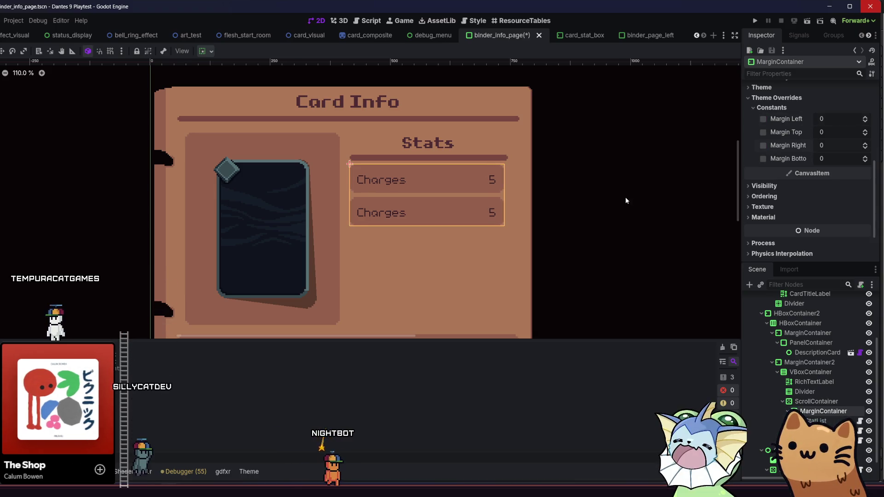
left_click_drag(835, 146, 835, 146)
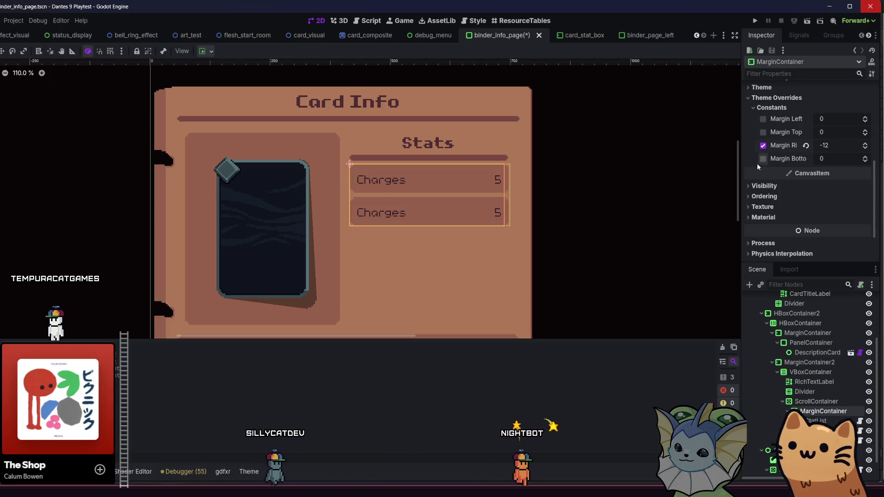
key("ctrl+z")
key("ctrl+z")
key("ctrl+z")
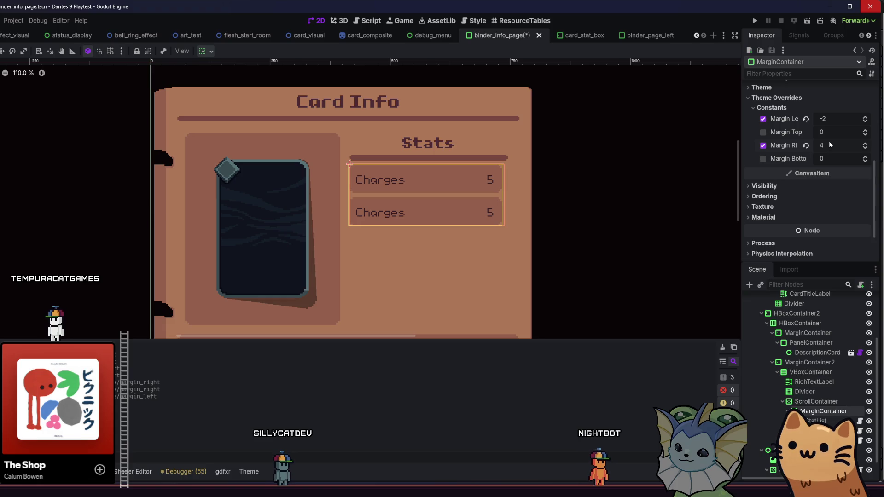
key("ctrl+z")
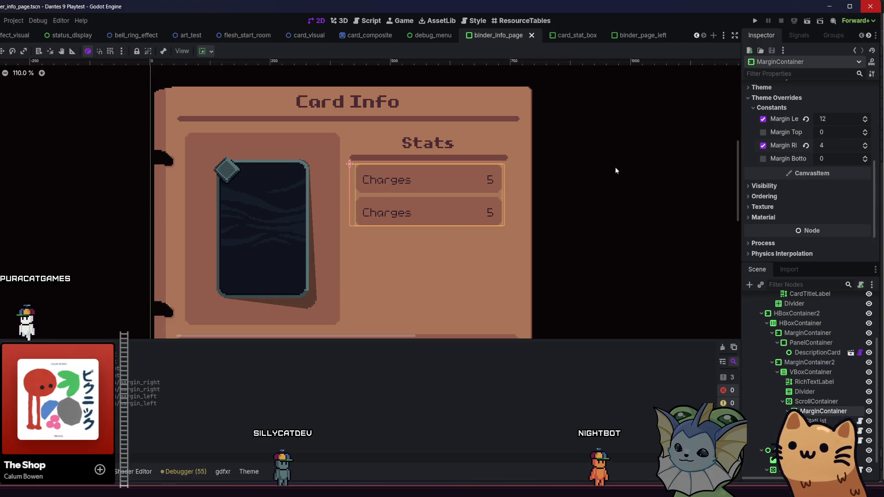
scroll(598, 170, "up", 4)
scroll(616, 175, "left", 2)
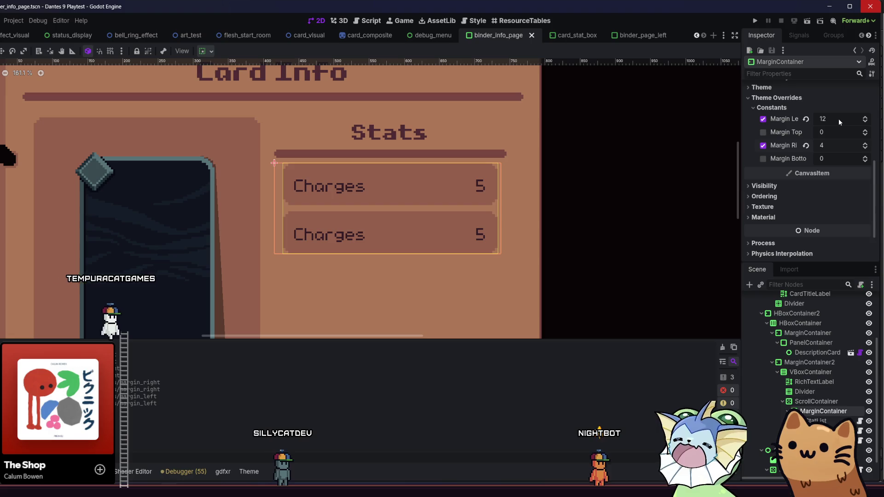
Step: Set the MarginContainer's right margin to -8 and left margin to 0, then save binder_info_page
left_click(834, 144)
type("-6")
key("Return")
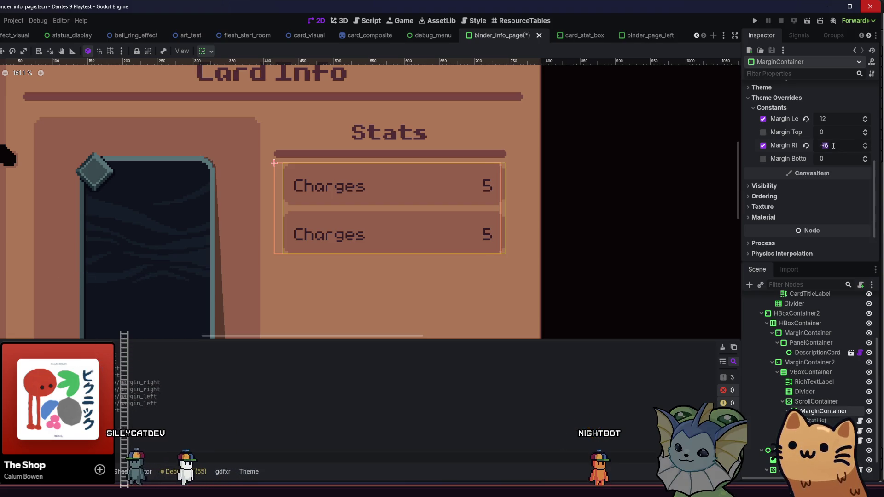
key("BackSpace")
type("8")
key("Return")
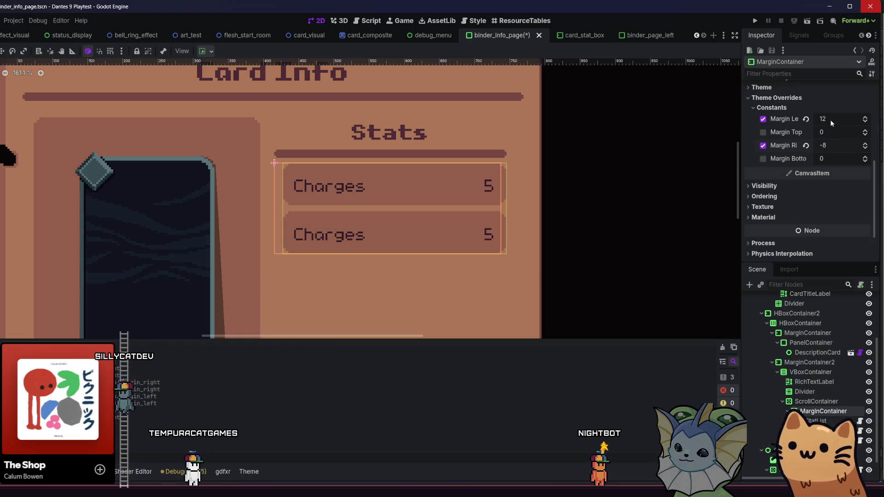
type("0")
key("Return")
left_click(620, 157)
key("ctrl+s")
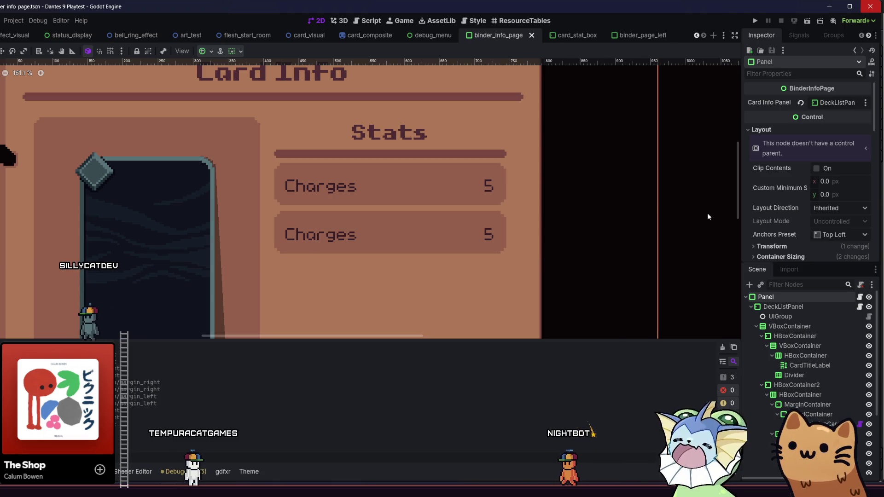
Step: Inspect the second Charges stat box's margin constants, then switch to card_stat_box
left_click(479, 226)
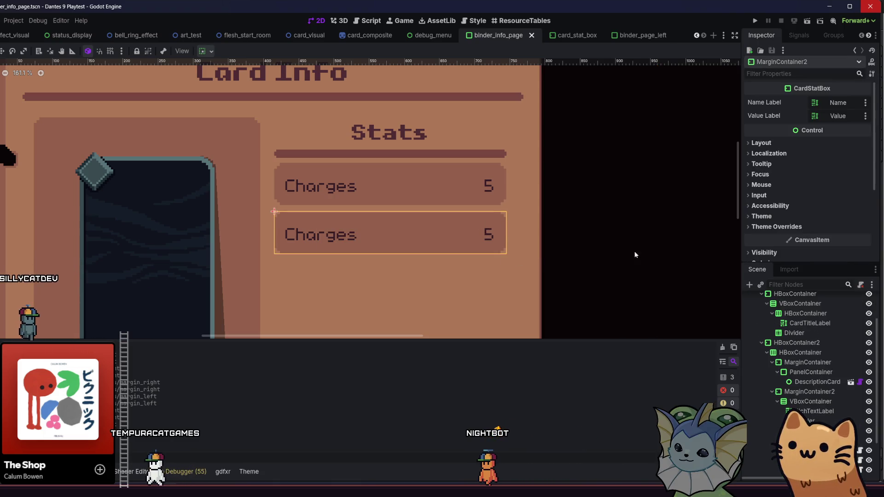
scroll(769, 204, "down", 3)
left_click(776, 138)
left_click(788, 148)
left_click(799, 139)
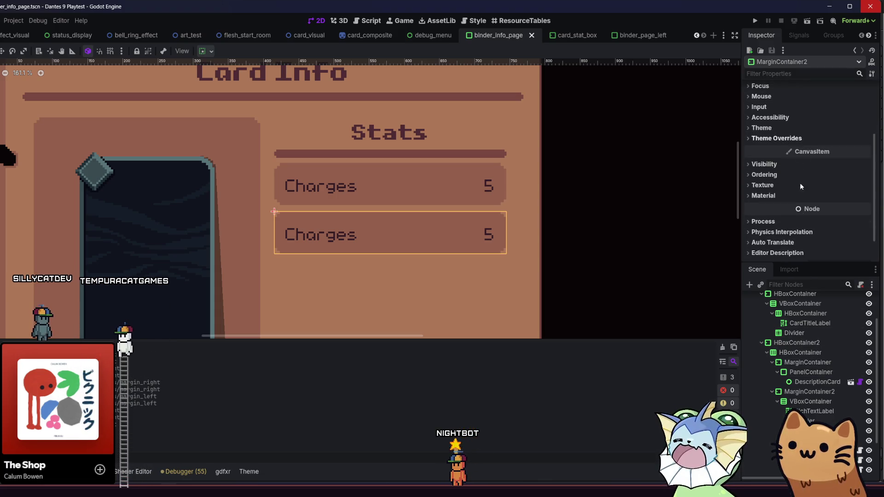
left_click(570, 35)
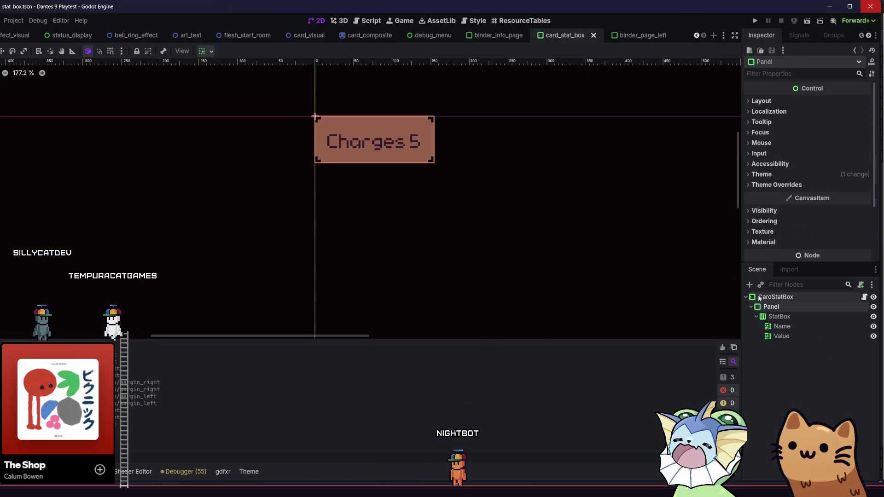
Step: Inspect the Panel's StyleBoxTexture override: expand margins, axis stretch, modulate and texture margins
left_click(776, 185)
left_click(825, 203)
scroll(793, 198, "down", 2)
left_click(787, 171)
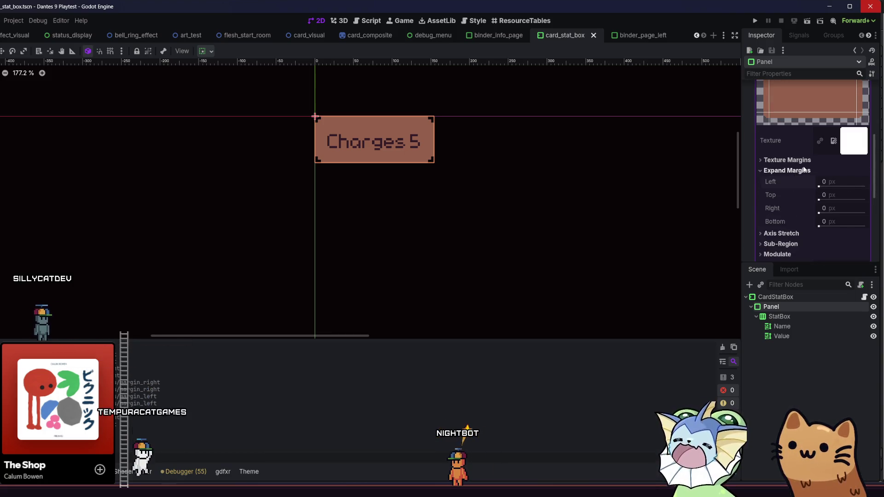
left_click(817, 171)
left_click(818, 140)
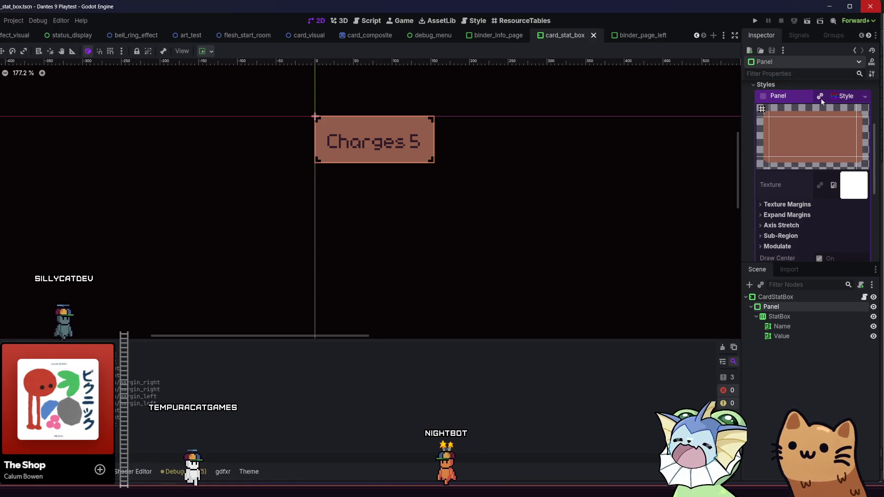
left_click(782, 171)
left_click(782, 170)
left_click(783, 182)
left_click(782, 182)
left_click(783, 202)
left_click(781, 202)
left_click(785, 171)
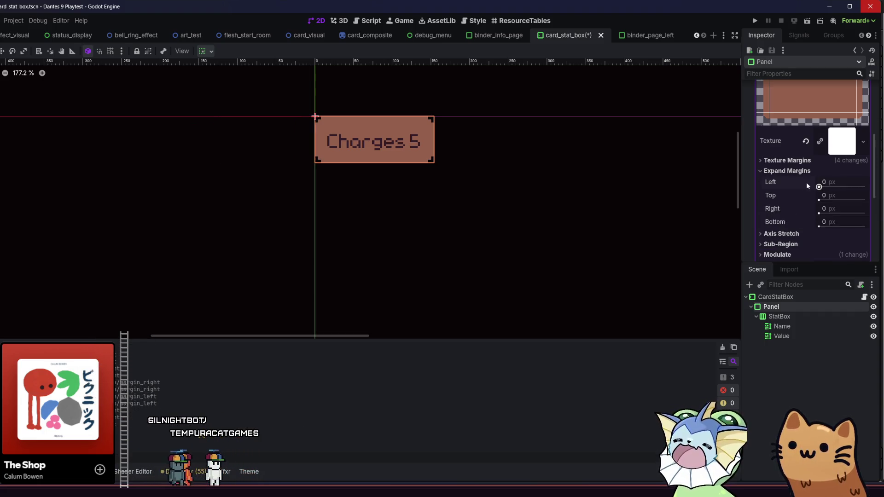
left_click(785, 171)
left_click(780, 161)
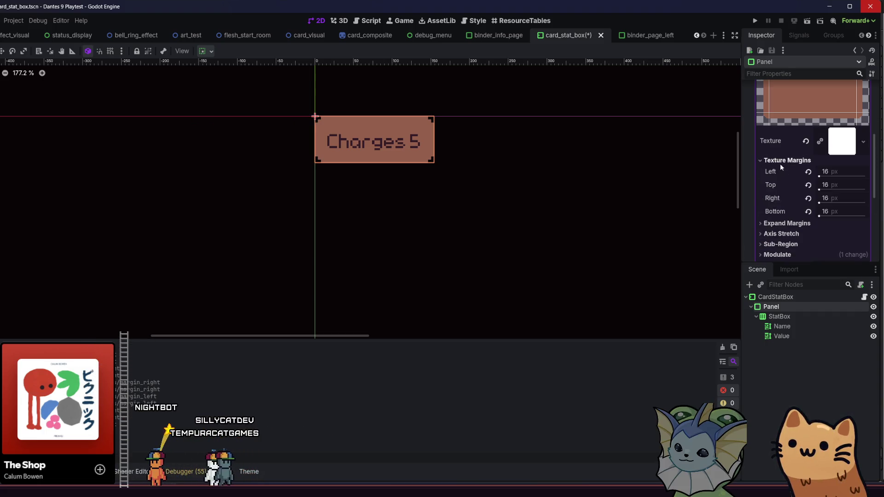
Step: Compare Texture Margin Left at 0 and 16 px, restoring it to 16
left_click(808, 172)
key("ctrl+z")
key("ctrl+shift+z")
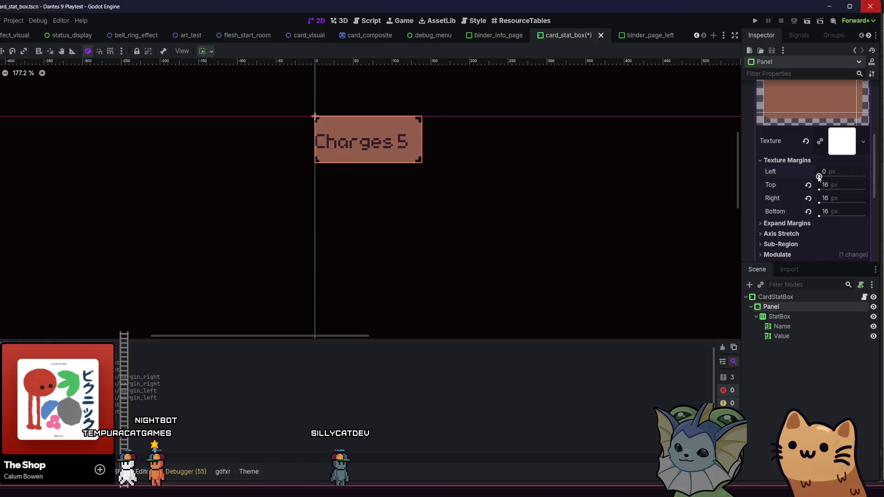
key("ctrl+z")
key("ctrl+shift+z")
key("ctrl+z")
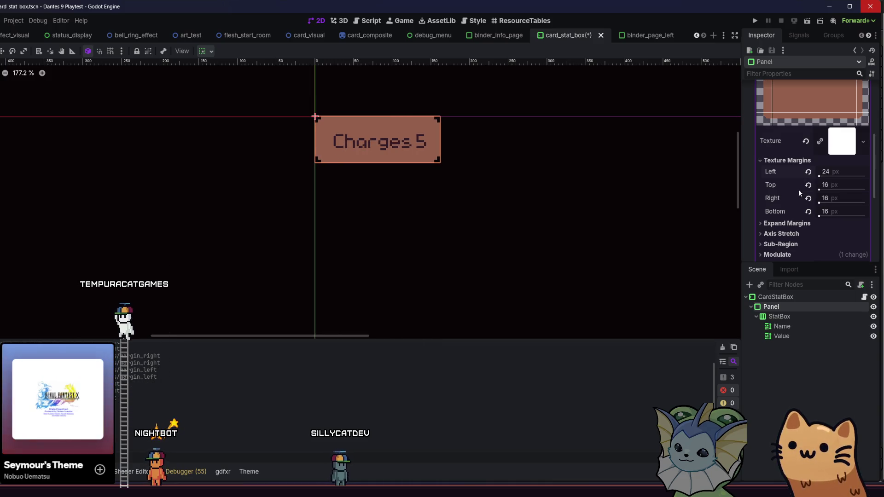
key("ctrl+shift+z")
key("ctrl+z")
scroll(789, 178, "up", 2)
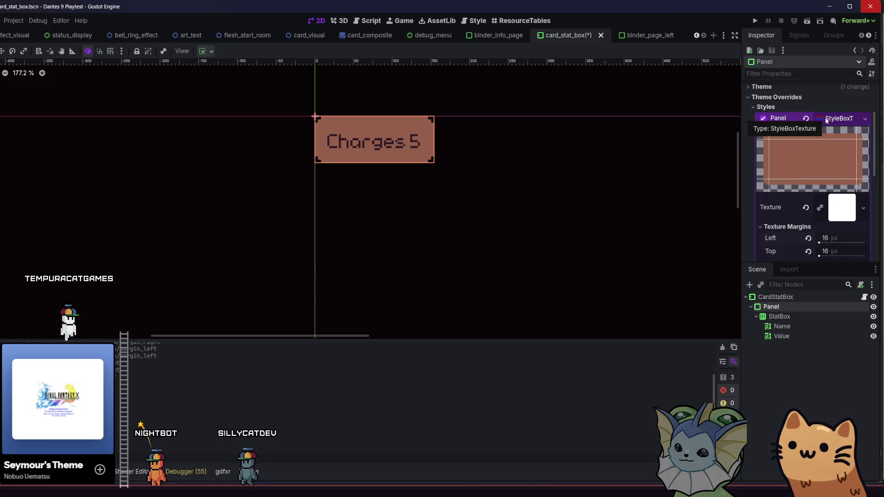
Step: Remove the Panel's own style override so it uses the binder theme, and save card_stat_box
key("ctrl+z")
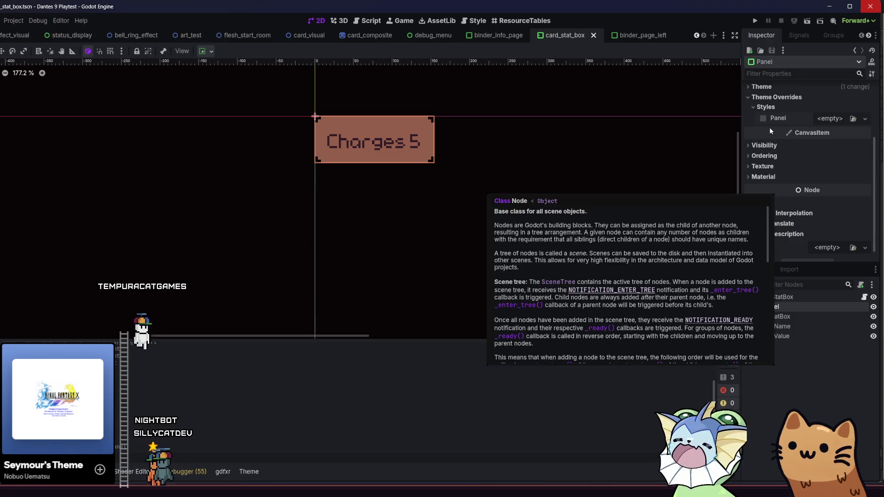
left_click(763, 98)
left_click(778, 98)
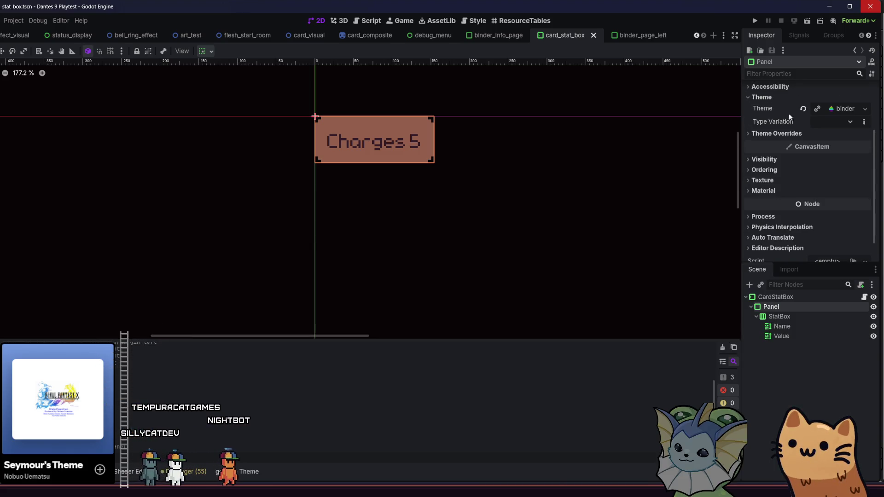
left_click(827, 119)
key("ctrl+s")
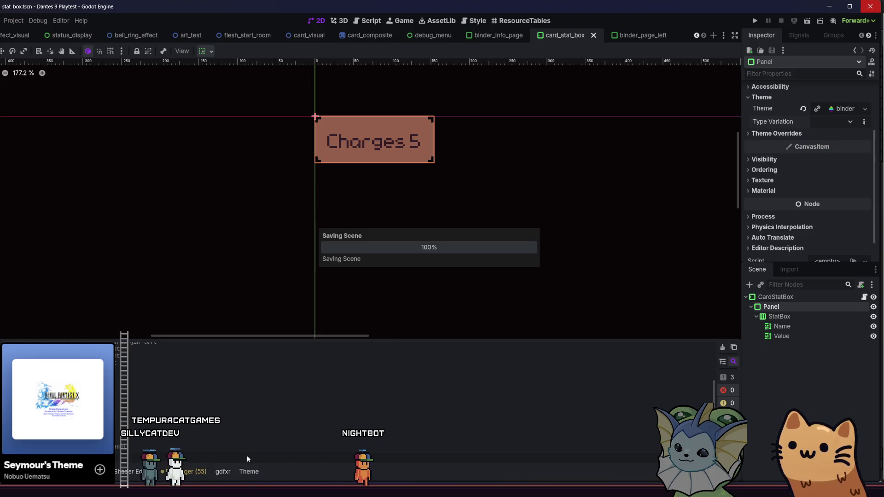
left_click(249, 471)
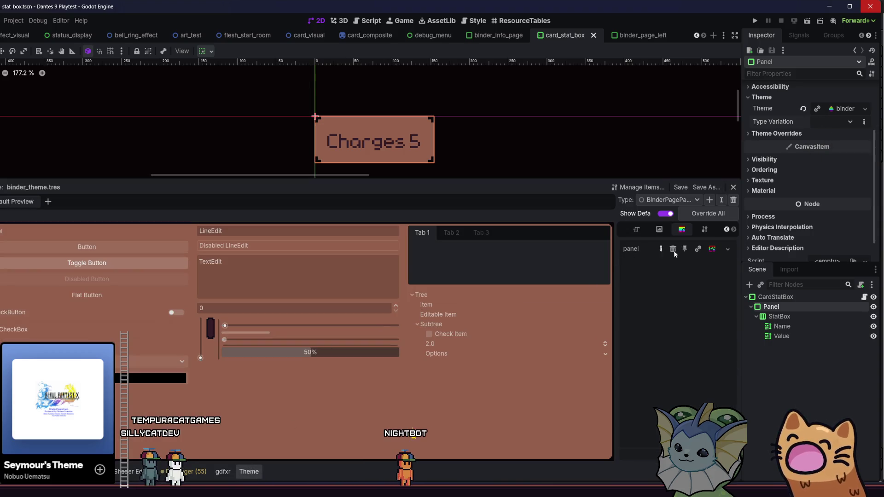
Step: Switch the Theme editor to PanelContainer and expand its panel StyleBoxTexture's Sub-Region settings
left_click(713, 250)
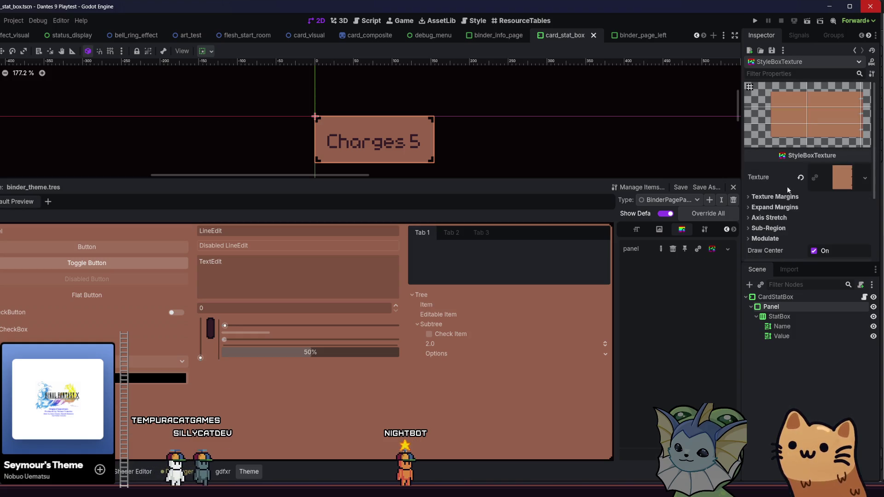
left_click(670, 200)
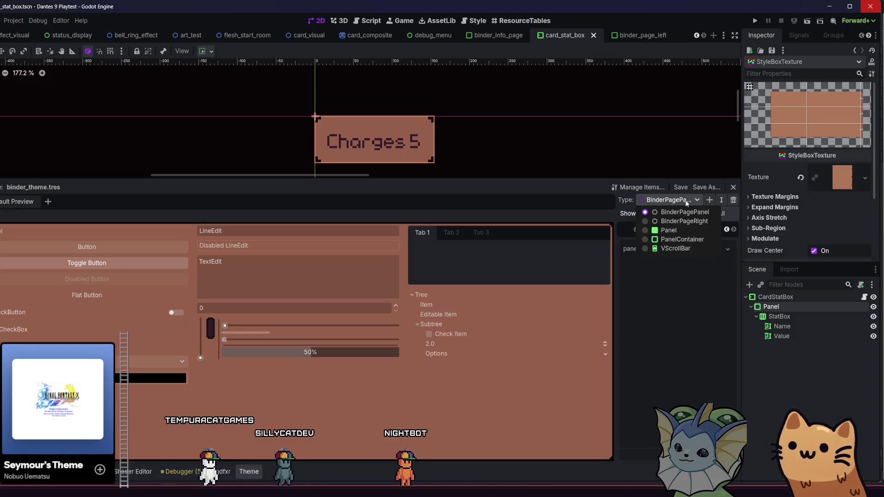
left_click(682, 239)
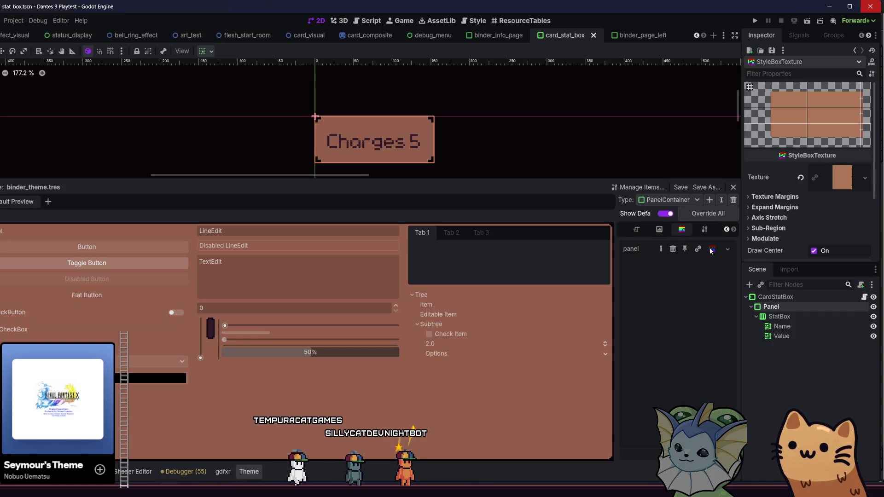
left_click(711, 248)
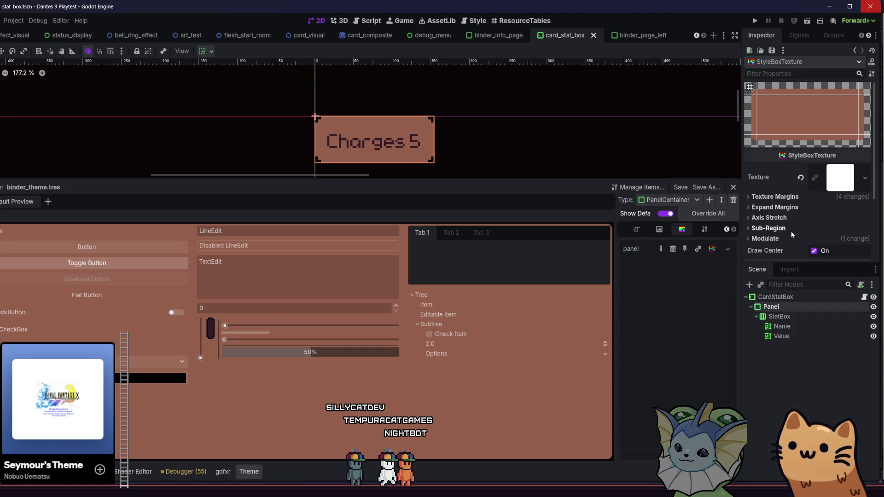
left_click(790, 198)
left_click(792, 198)
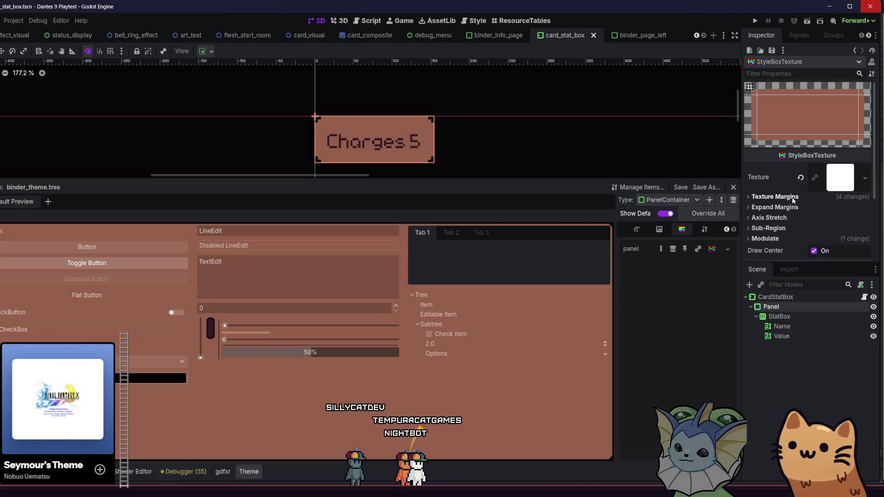
scroll(792, 202, "down", 2)
left_click(782, 185)
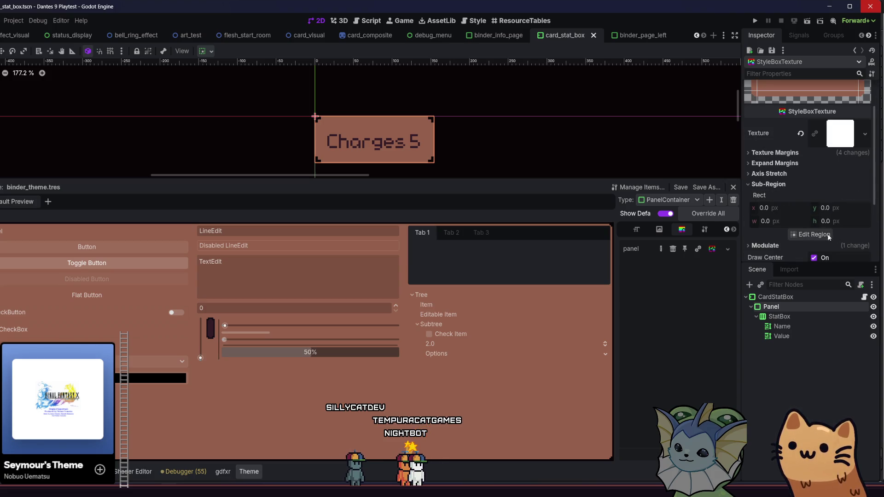
Step: In the white texture's region editor, drag the margin lines and discard a small drawn sub-region
left_click(829, 235)
scroll(326, 237, "up", 3)
left_click_drag(323, 234, 333, 234)
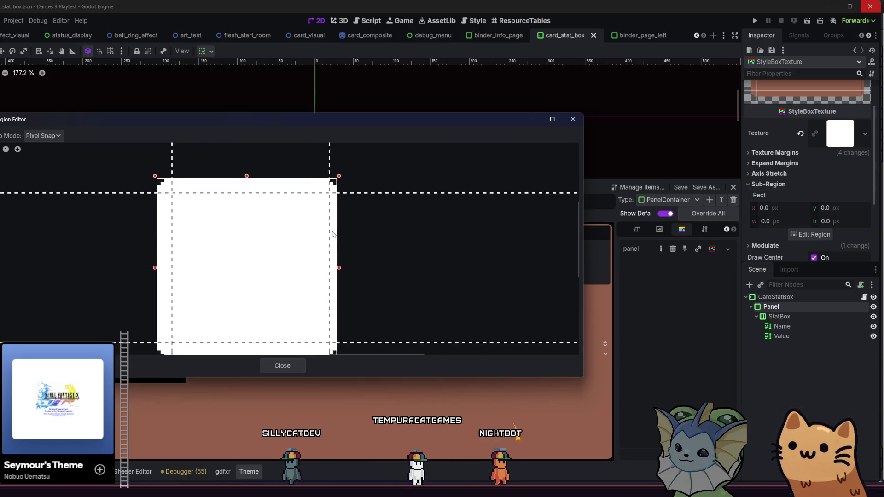
left_click_drag(314, 193, 313, 186)
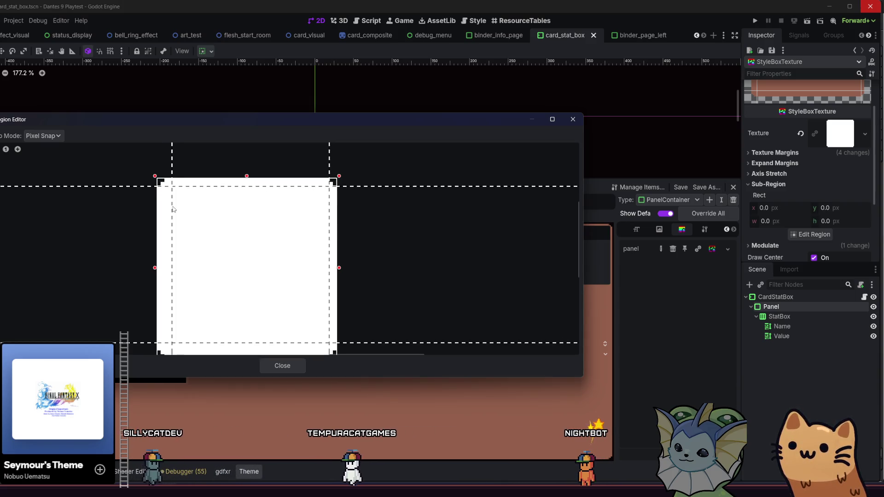
scroll(173, 212, "down", 1)
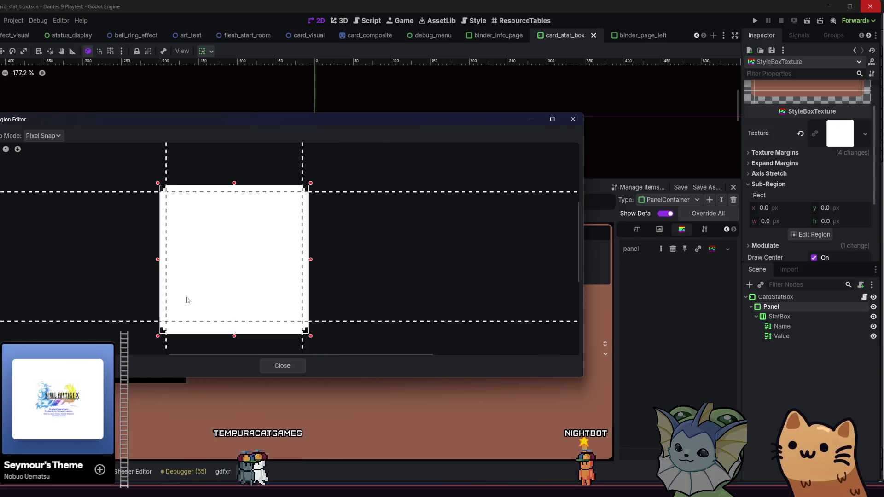
scroll(191, 313, "up", 5)
mouse_move(203, 304)
left_mouse_down()
mouse_move(205, 323)
mouse_move(223, 305)
mouse_move(316, 282)
left_mouse_up()
right_click(317, 283)
Step: Leave the sub-region at the full 192×192 from 0,0, close the editor, and save
left_click(150, 313)
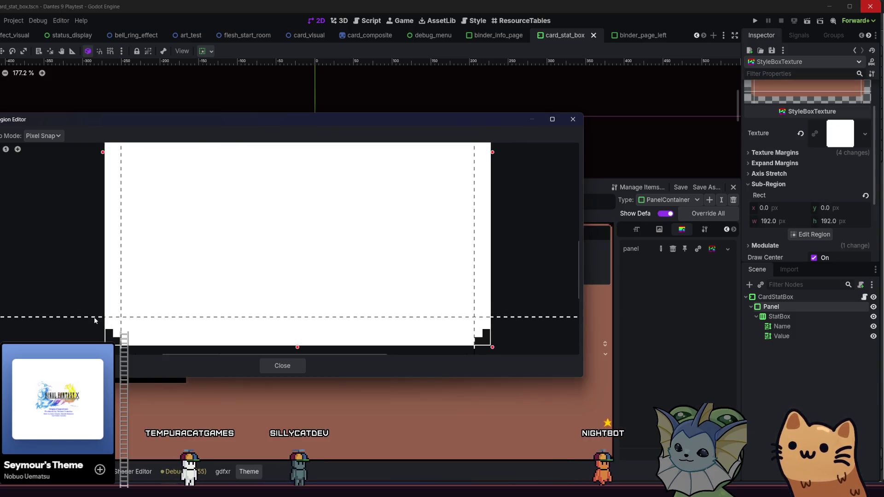
scroll(115, 280, "down", 4)
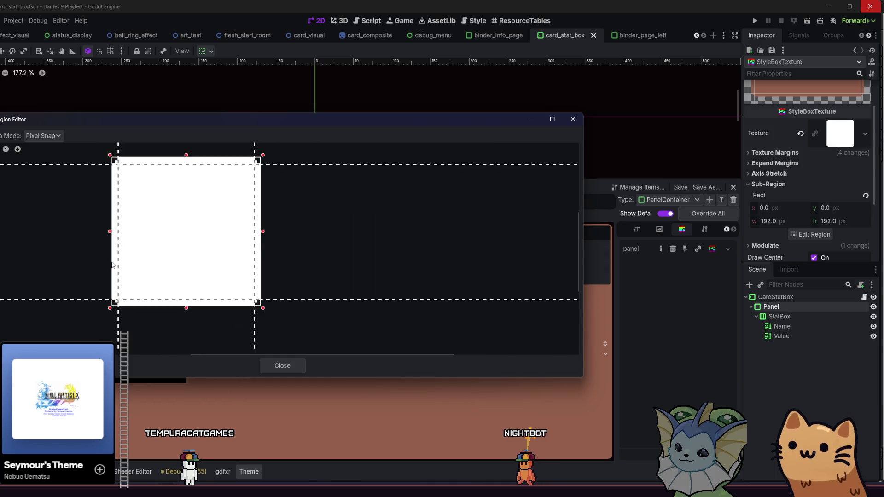
scroll(101, 168, "up", 5)
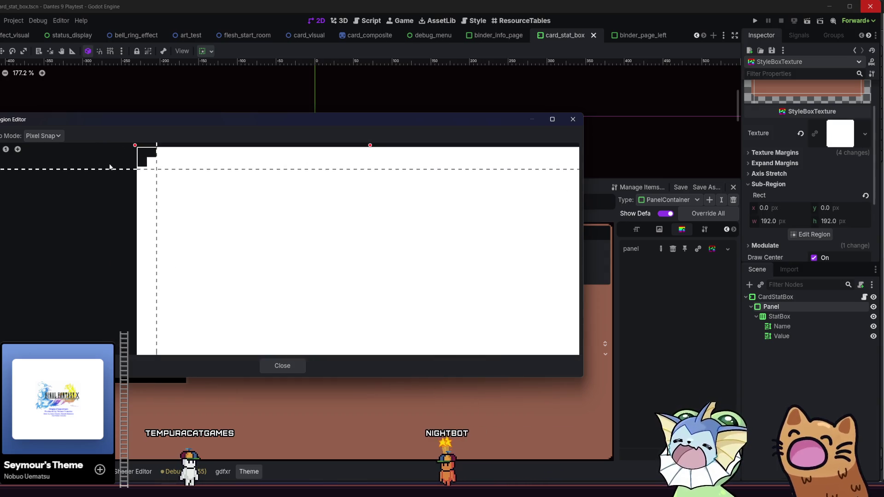
scroll(114, 175, "down", 2)
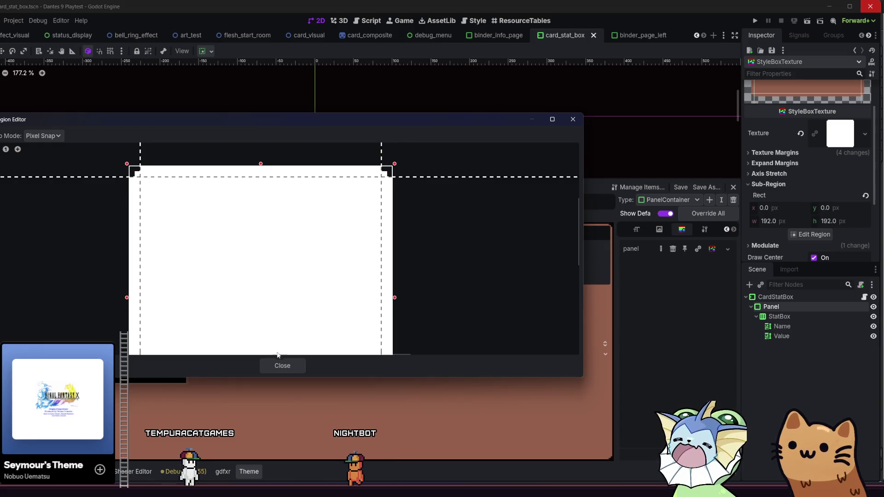
left_click(280, 365)
key("ctrl+s")
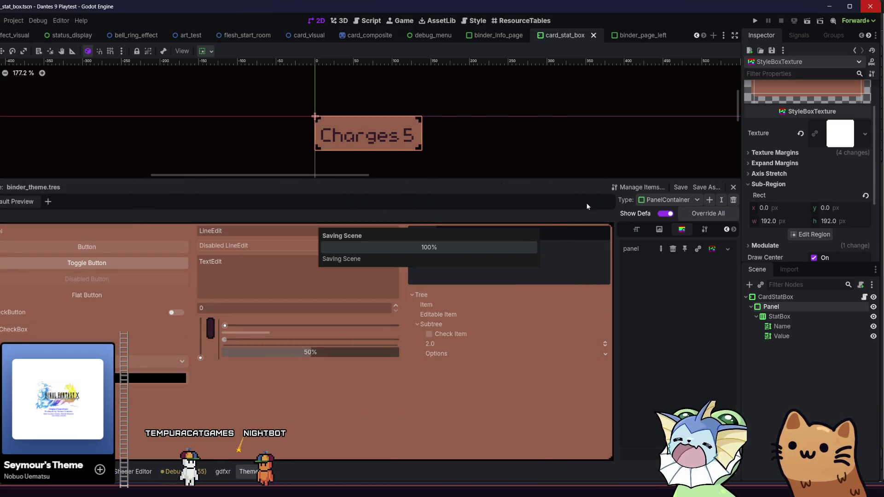
Step: Save the scene, maximize the playtest window, start a new game, and open the binder
scroll(608, 152, "down", 3)
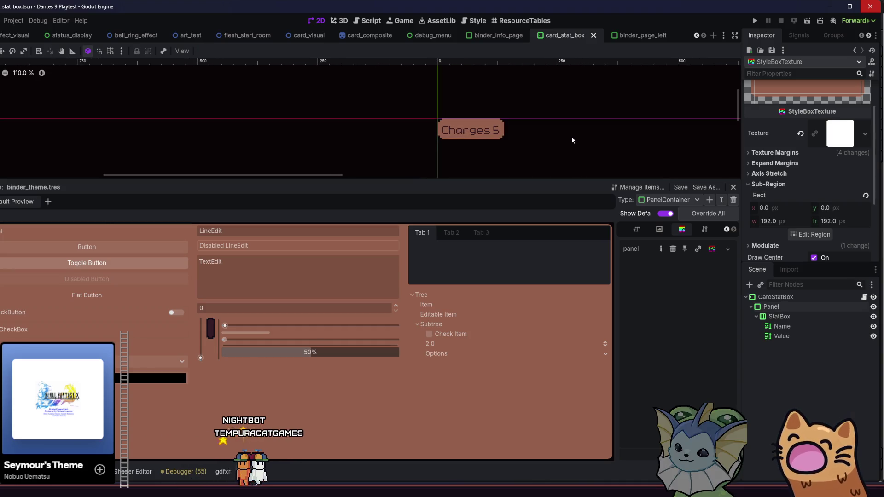
key("ctrl+s")
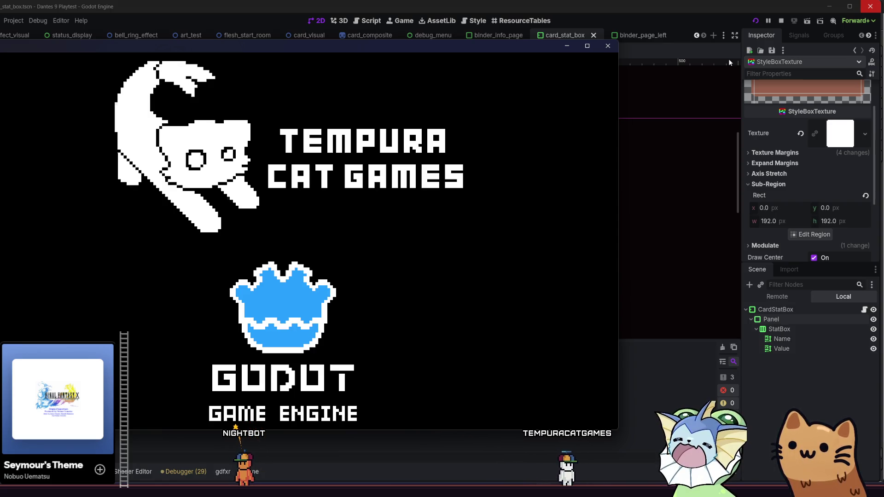
key("super+Up")
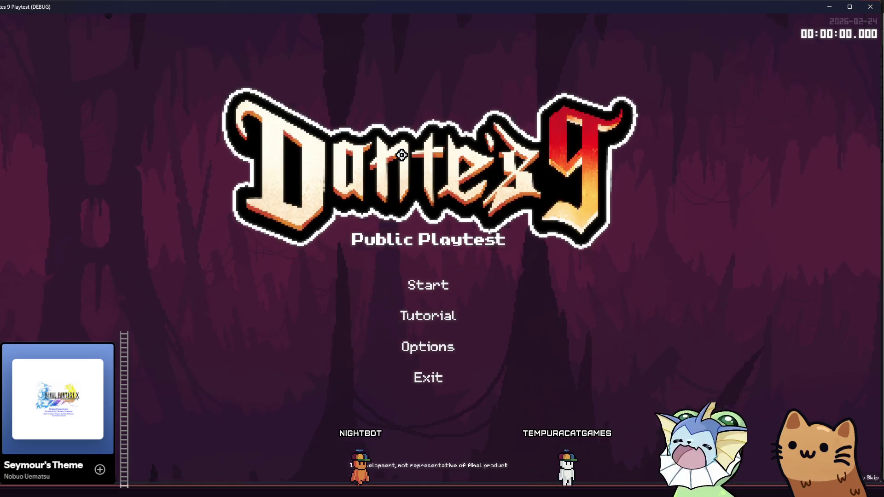
left_click(446, 283)
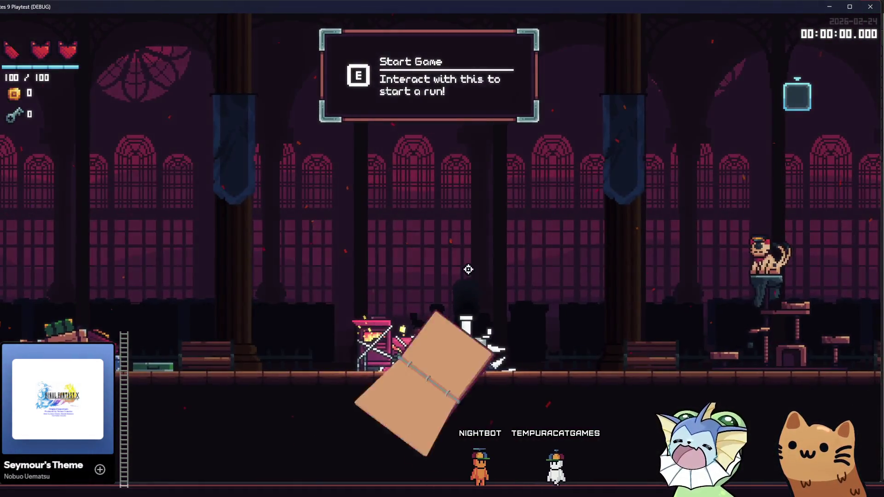
key("Tab")
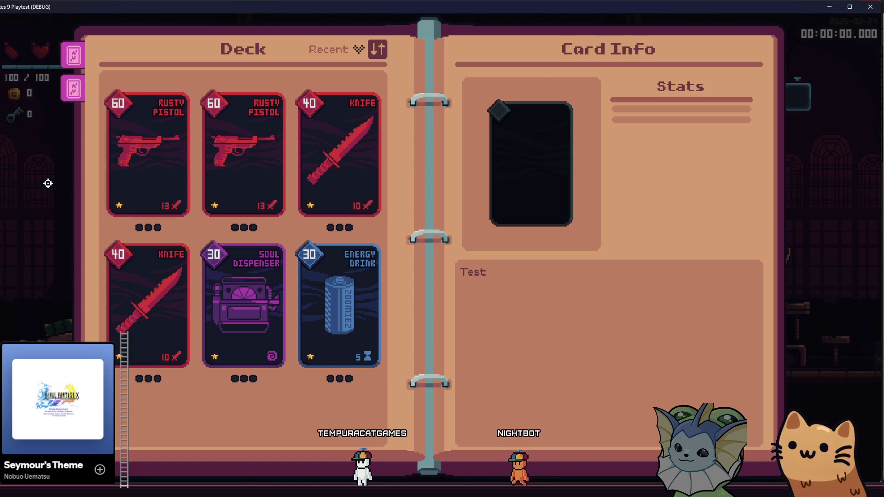
Step: Check stats of both Rusty Pistols, both Knives, Energy Drink and Soul Dispenser, then close the playtest
left_click(137, 164)
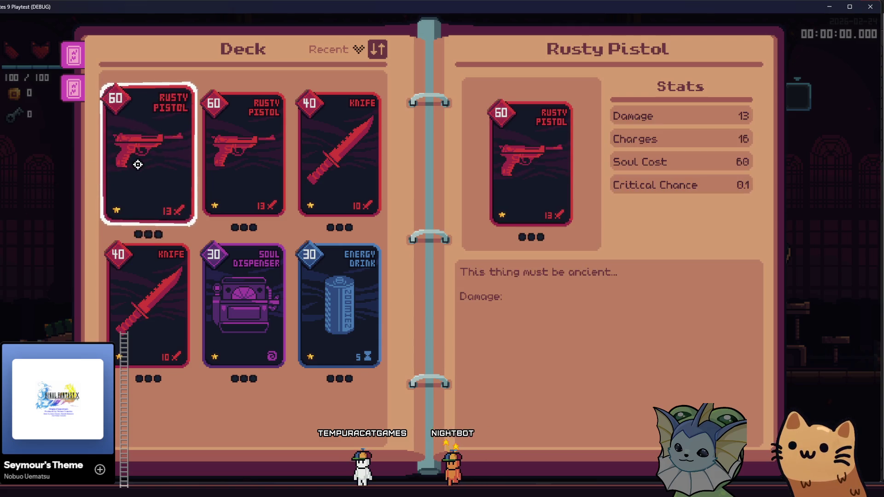
left_click(219, 151)
left_click(345, 170)
left_click(335, 280)
left_click(233, 306)
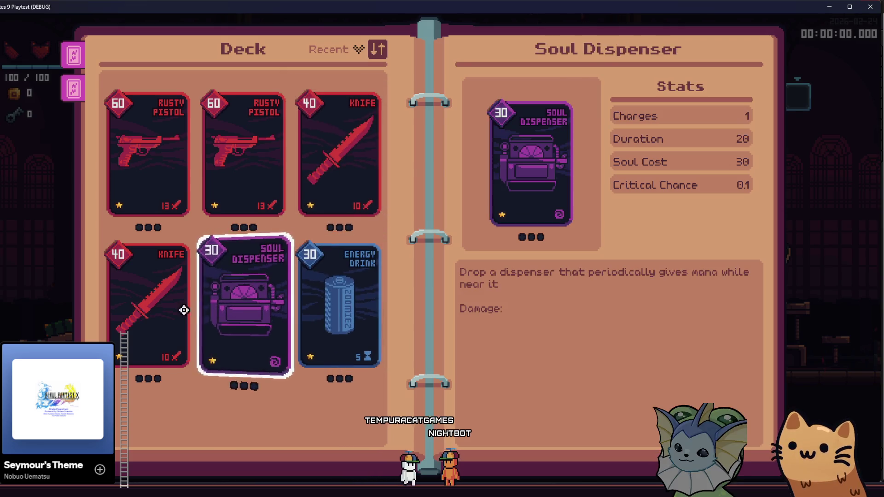
left_click(148, 308)
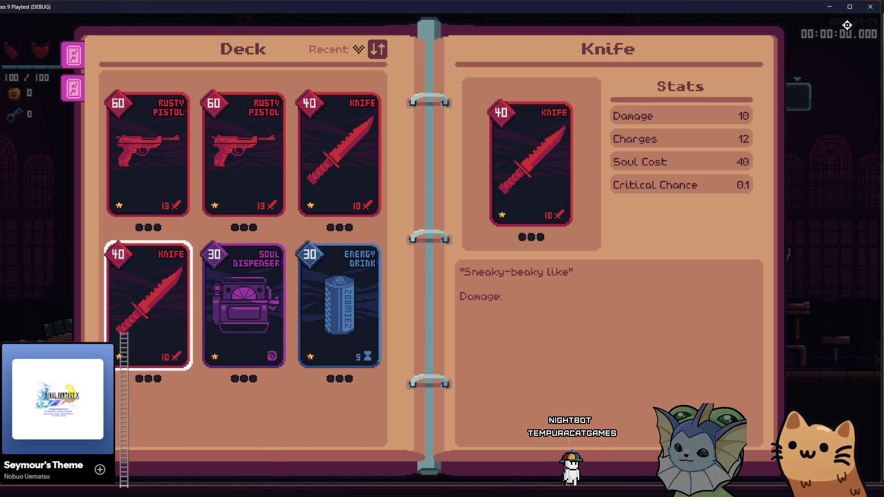
left_click(864, 10)
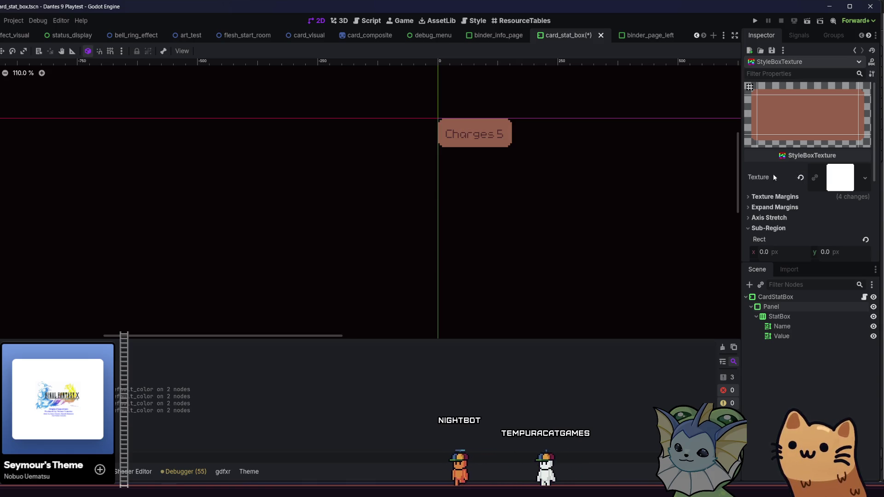
Step: Save, select both the Name and Value labels, and expand their Theme settings
key("ctrl+s")
left_click(797, 315)
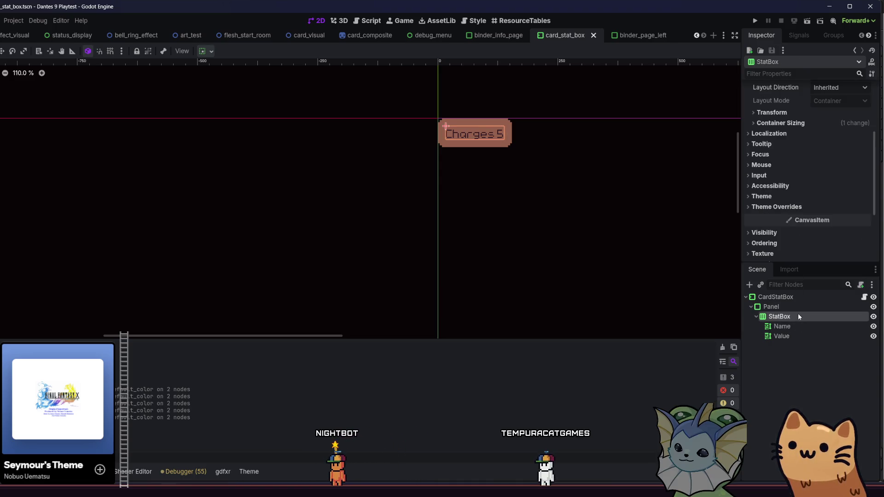
left_click(795, 322)
key("shift+Down")
scroll(791, 189, "down", 10)
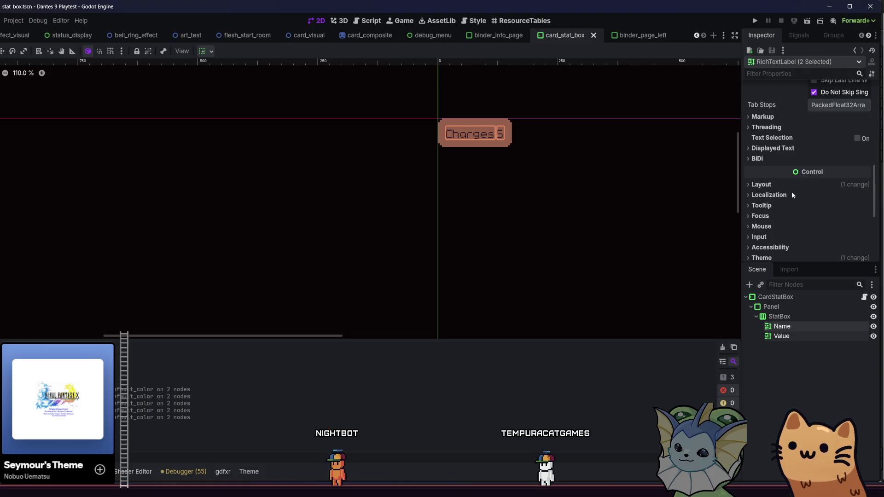
left_click(771, 213)
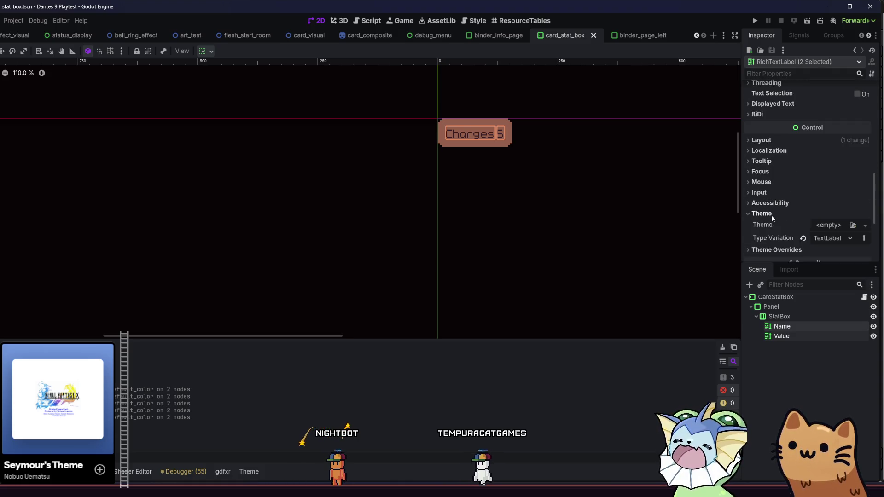
Step: Try HeadingLabel, TitleLabel and TextLabel type variations on both labels
left_click(831, 238)
left_click(828, 262)
left_click(829, 239)
left_click(832, 298)
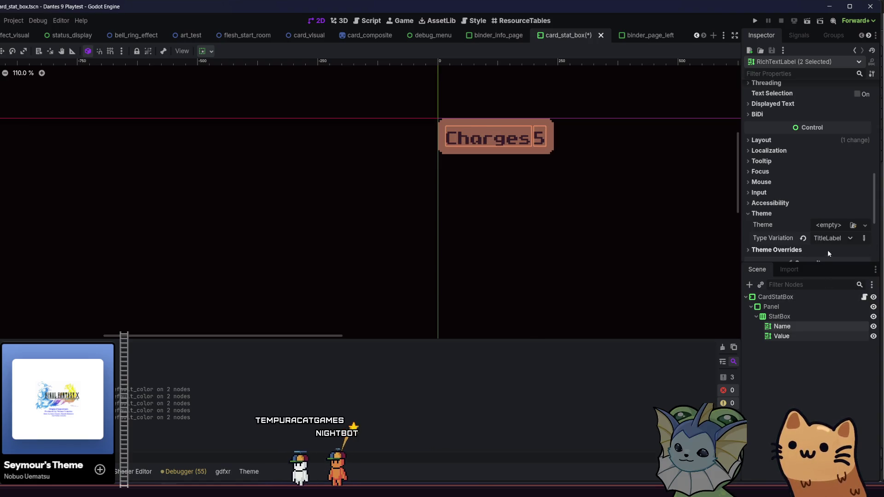
left_click(829, 239)
left_click(836, 290)
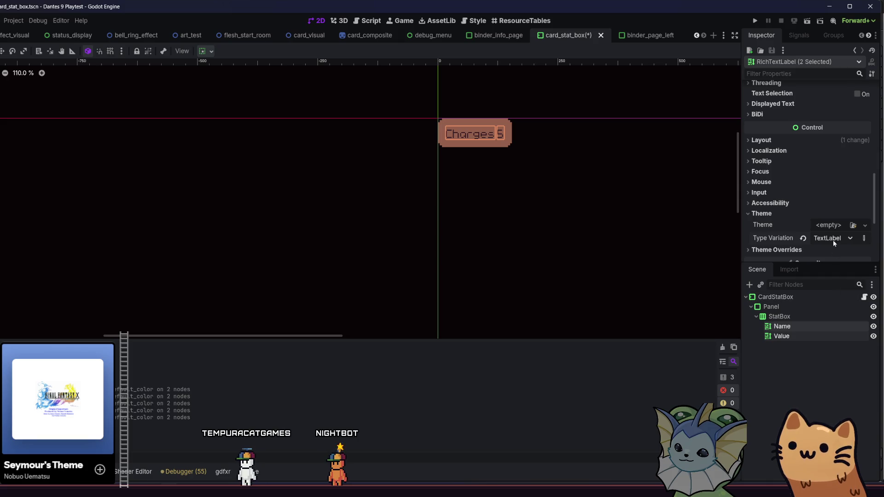
left_click(832, 241)
left_click(836, 300)
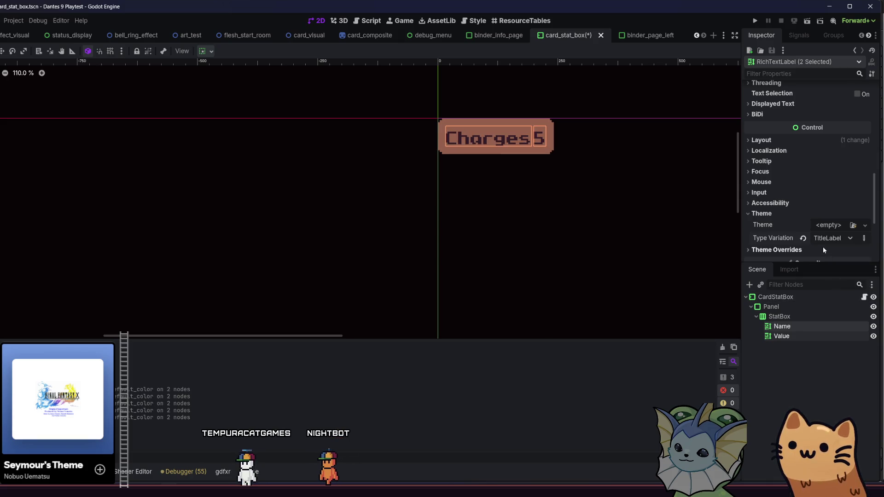
left_click(825, 240)
left_click(838, 289)
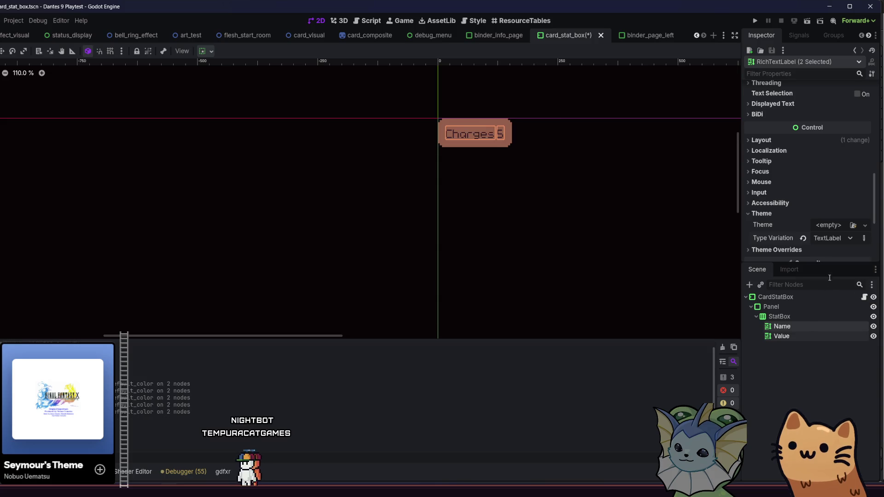
Step: Cycle both labels through HeadingLabel, NumberLabel, SmallLabel, TextLabel and TitleLabel variations
left_click(831, 238)
left_click(833, 260)
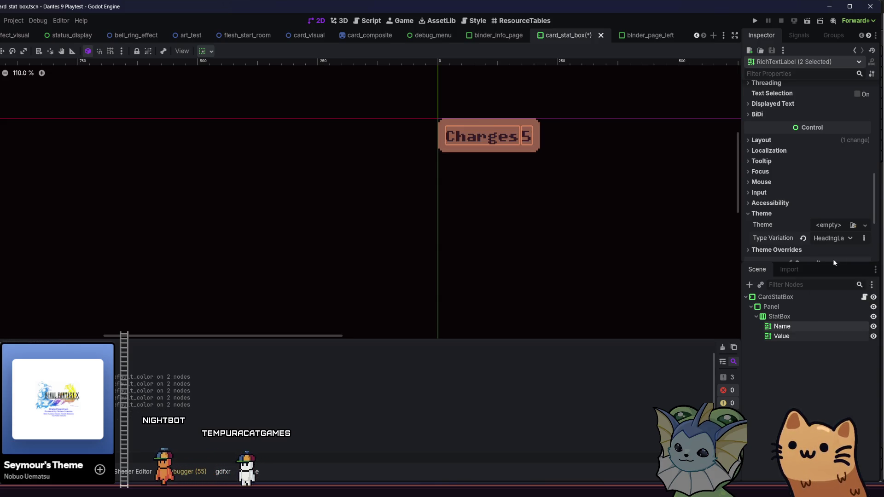
left_click(831, 237)
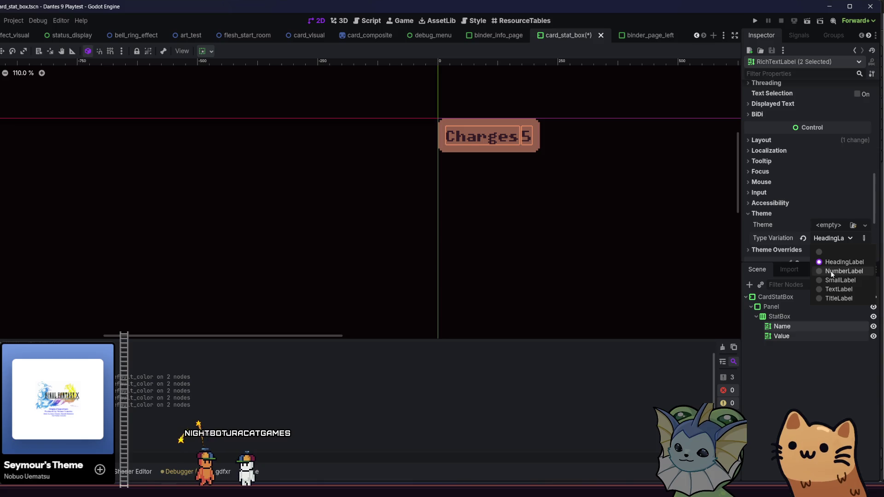
left_click(830, 271)
left_click(830, 238)
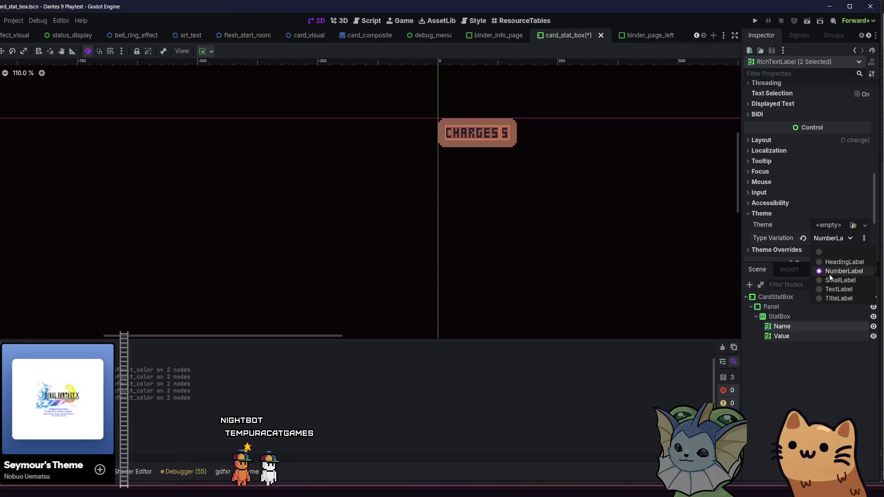
left_click(830, 277)
left_click(829, 238)
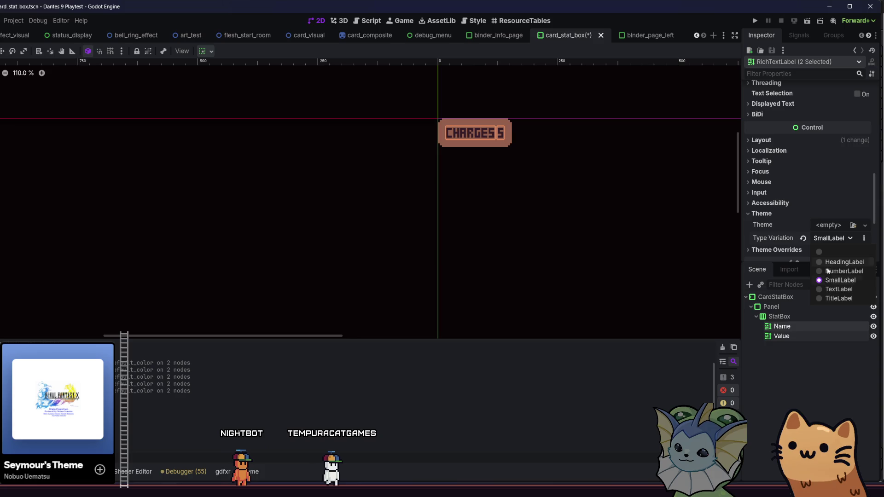
left_click(827, 289)
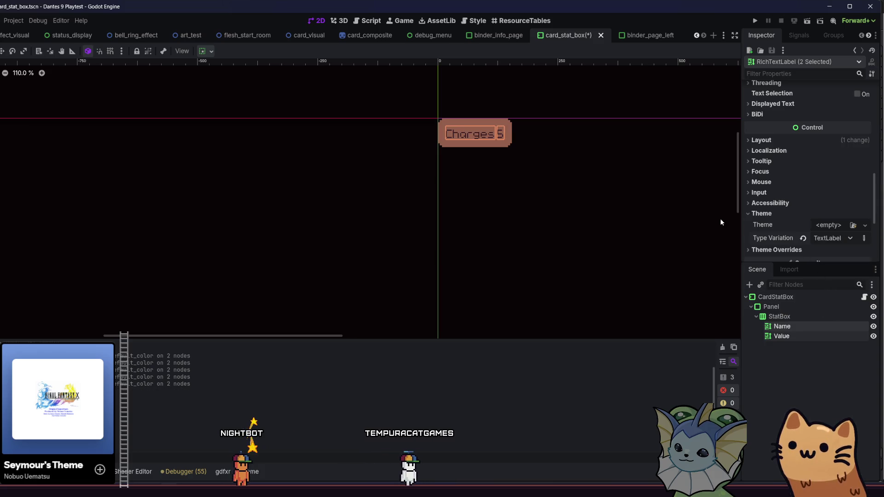
left_click(824, 239)
left_click(828, 299)
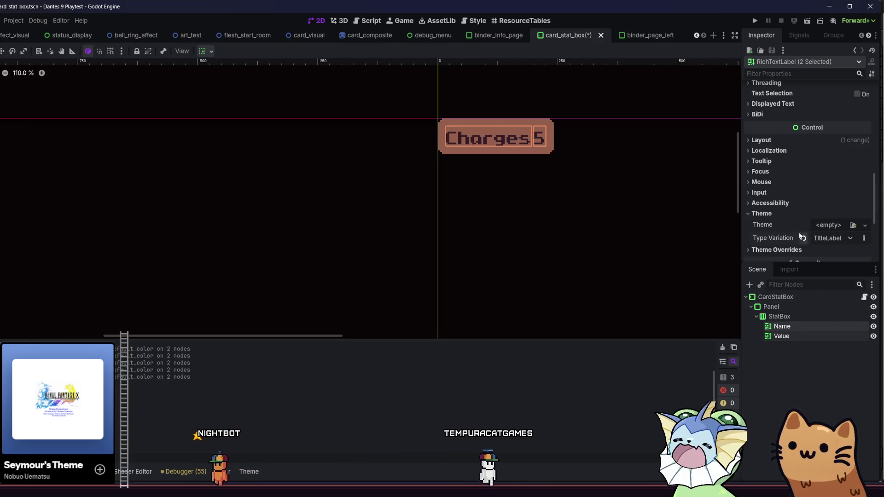
Step: Clear both labels' type variation, save the scene, and deselect the labels
scroll(792, 214, "down", 1)
left_click(803, 216)
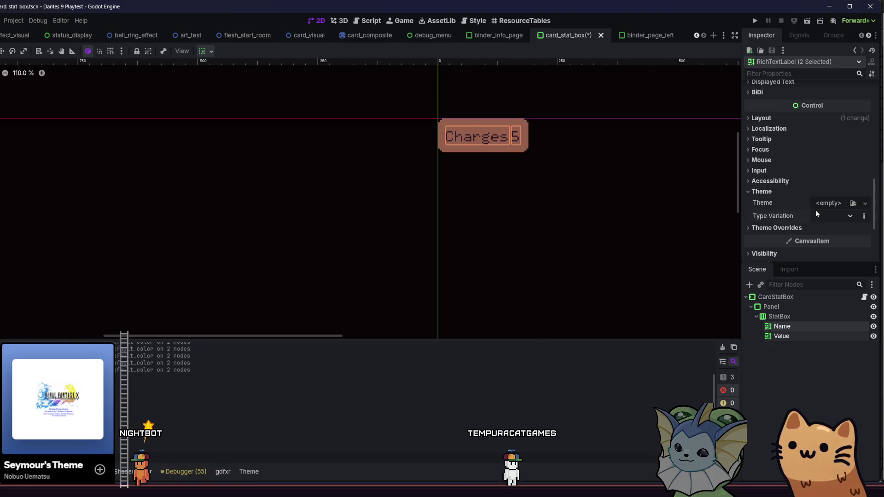
key("ctrl+s")
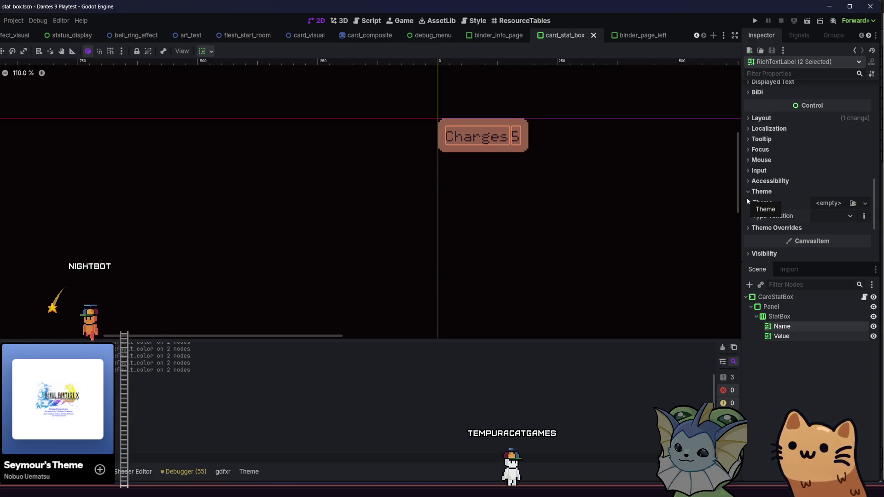
mouse_move(761, 237)
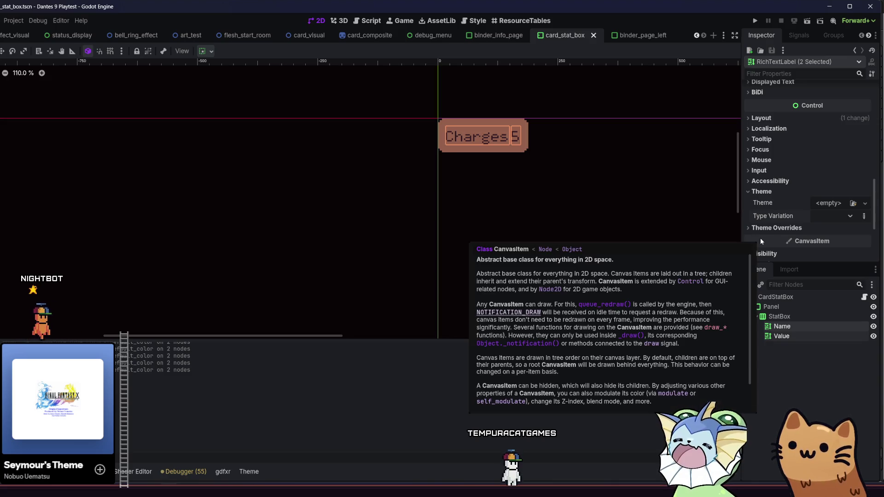
left_click(789, 328)
left_click(794, 349)
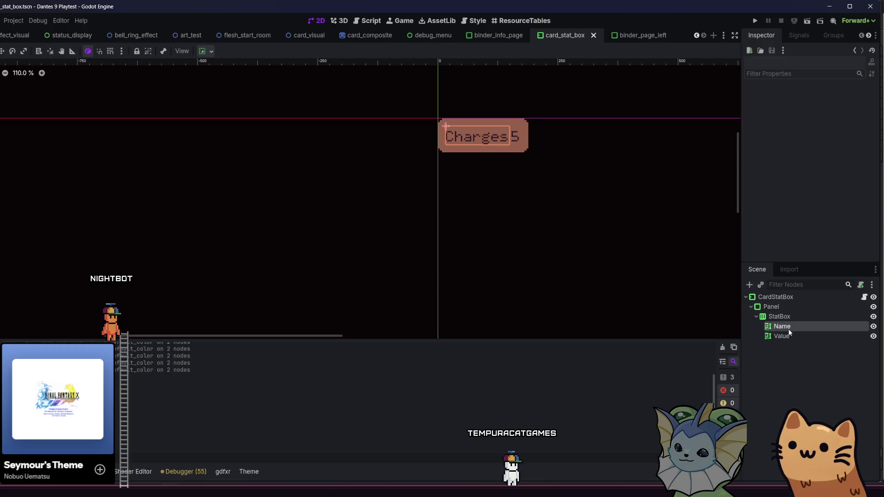
Step: Add test lines '200%' and '3' to the Value text, restore it to 5, save, and run the game
left_click(781, 336)
key("Return")
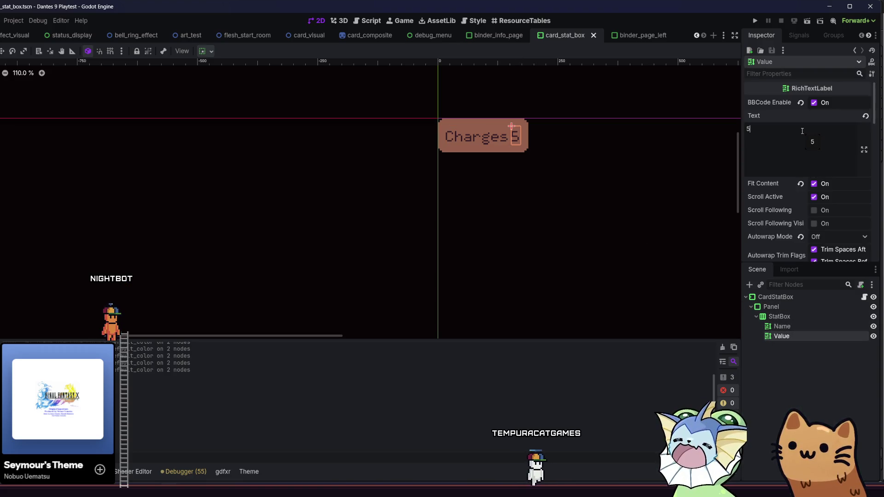
type("2")
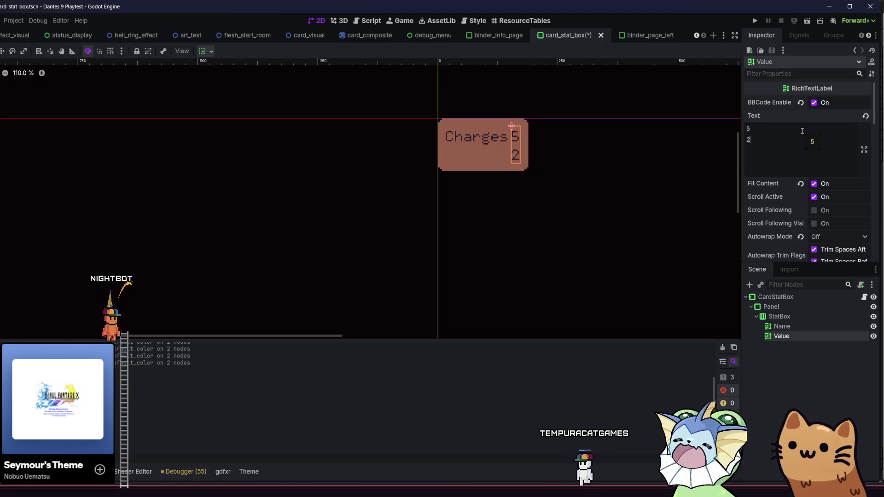
type("00")
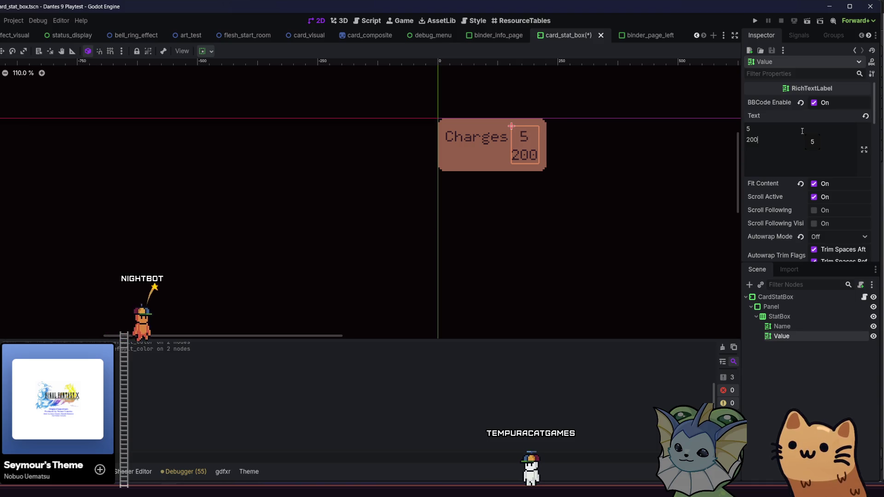
type("%")
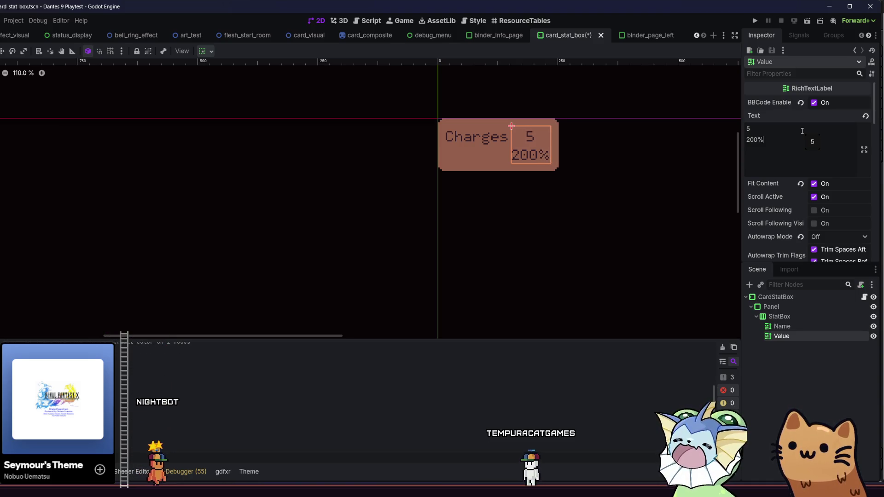
key("Return")
type("3")
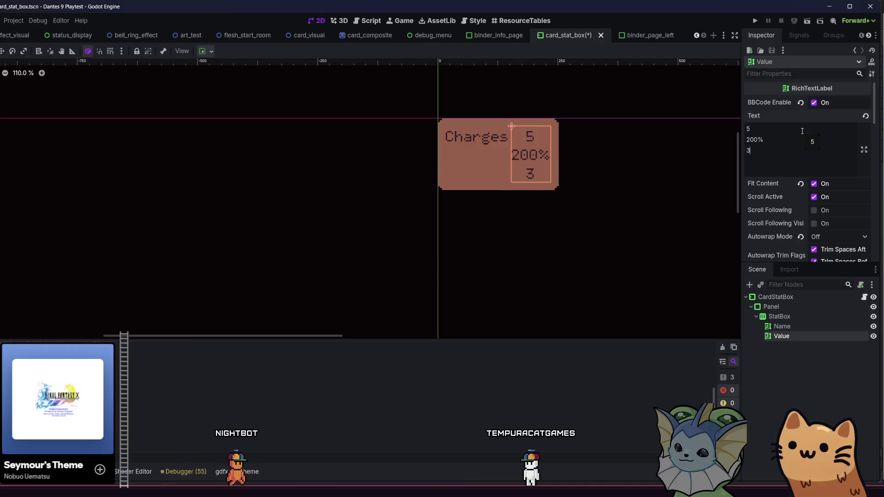
key("BackSpace")
key("BackSpace")
key("BackSpace")
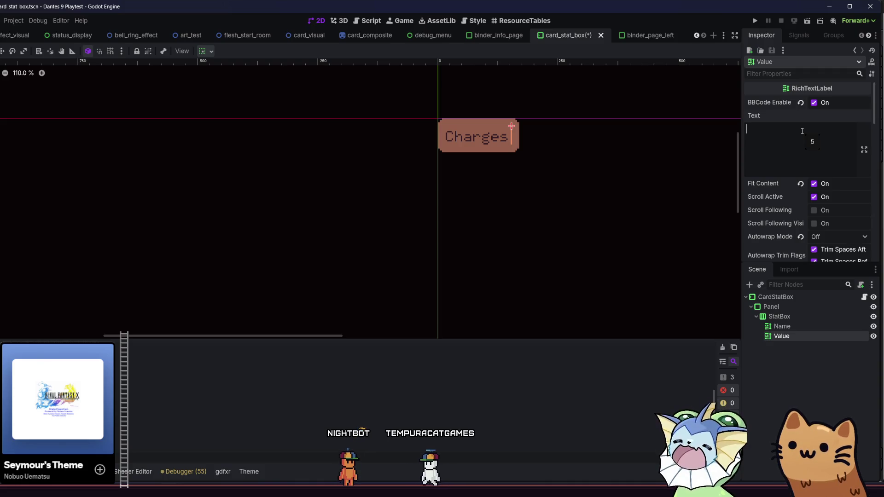
type("5")
key("ctrl+s")
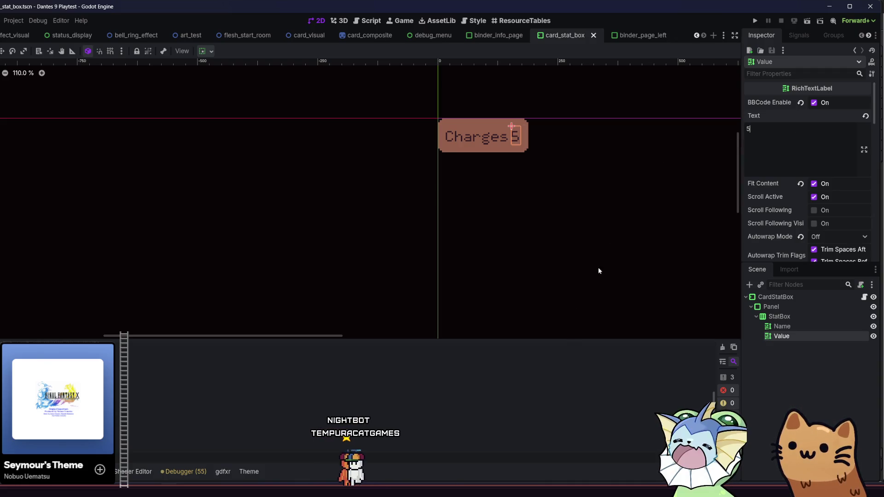
left_click(754, 21)
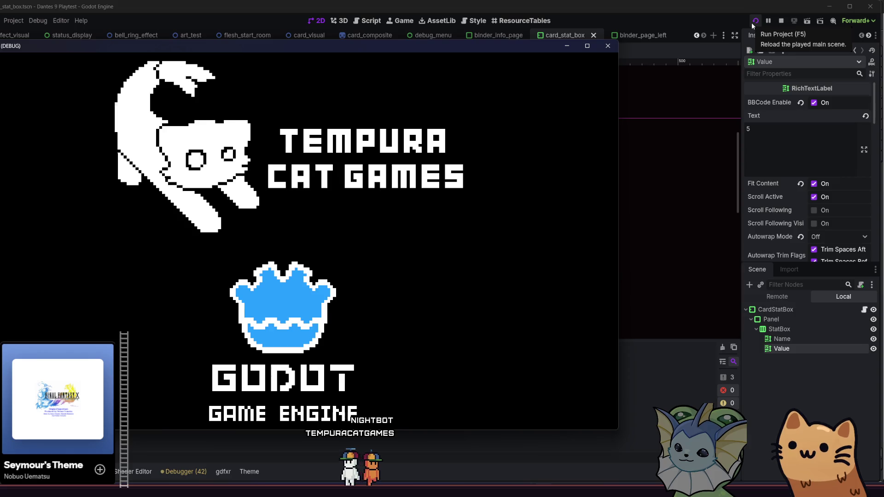
Step: Relaunch the game, start it, open the deck book on Energy Drink's stats, then return to Godot
left_click(754, 22)
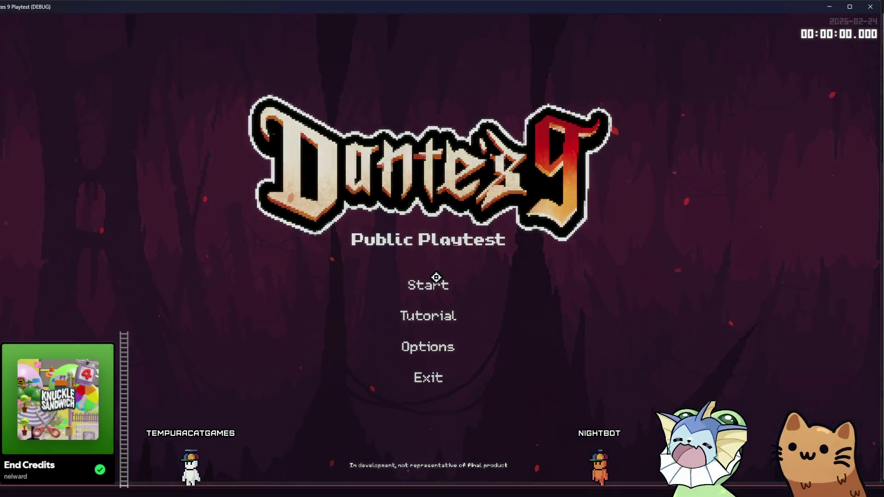
left_click(436, 277)
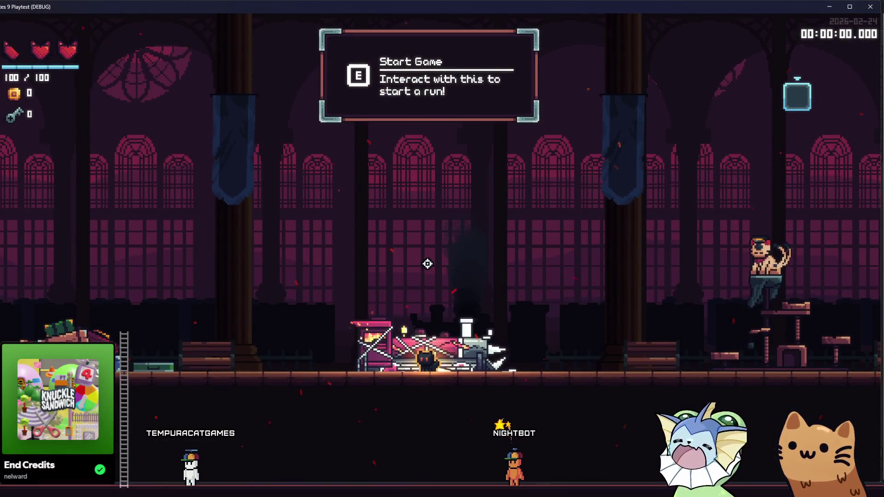
key("Tab")
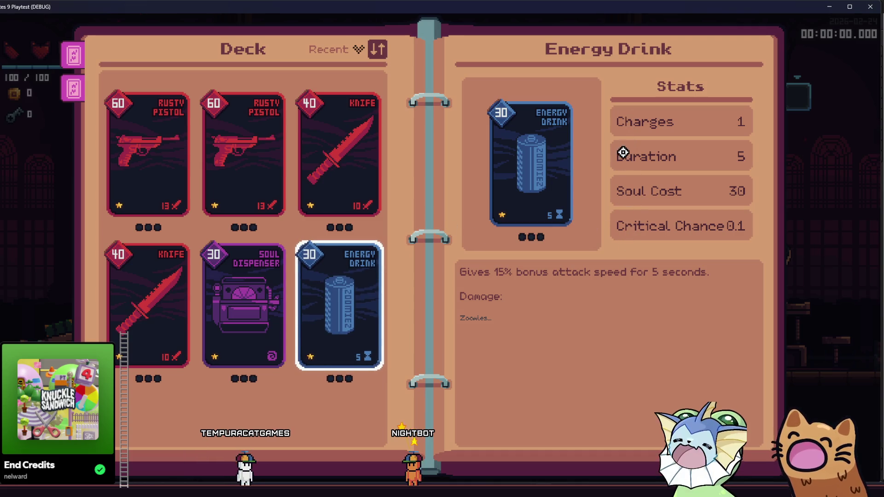
key("alt+Tab")
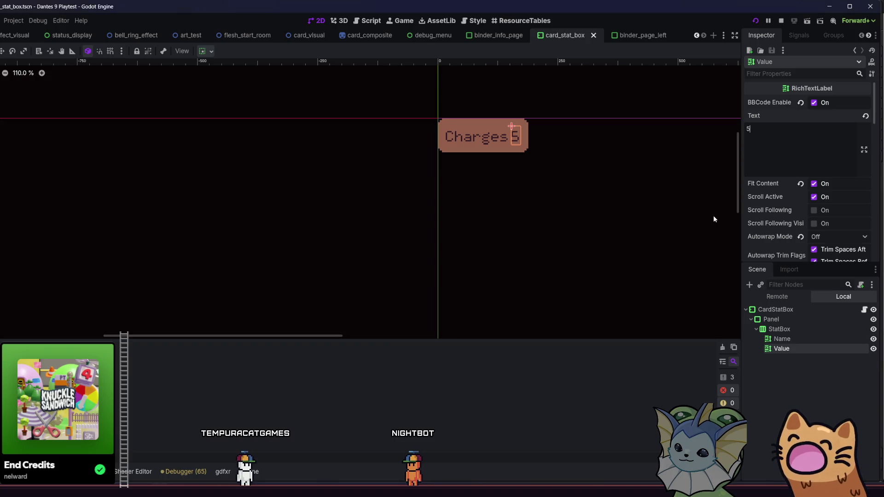
Step: Set the Value label's Type Variation to TextLabel
scroll(756, 185, "down", 10)
scroll(756, 185, "down", 4)
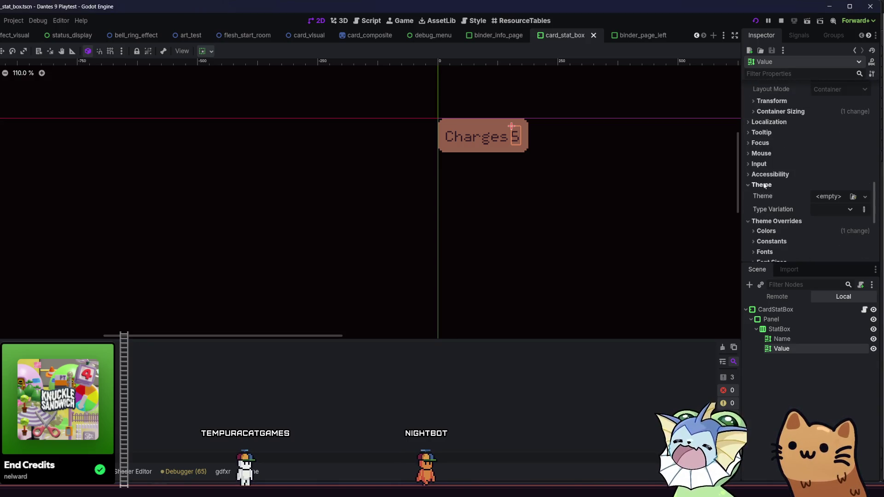
scroll(771, 237, "down", 2)
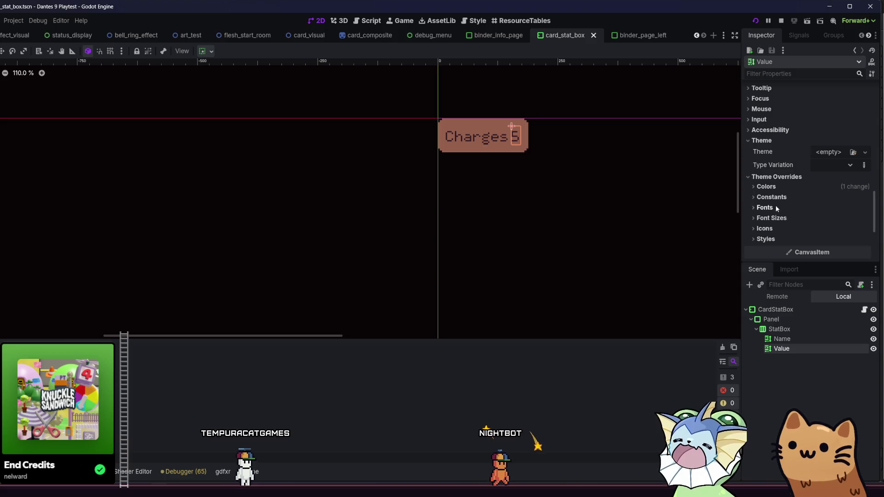
left_click(772, 218)
scroll(772, 219, "down", 2)
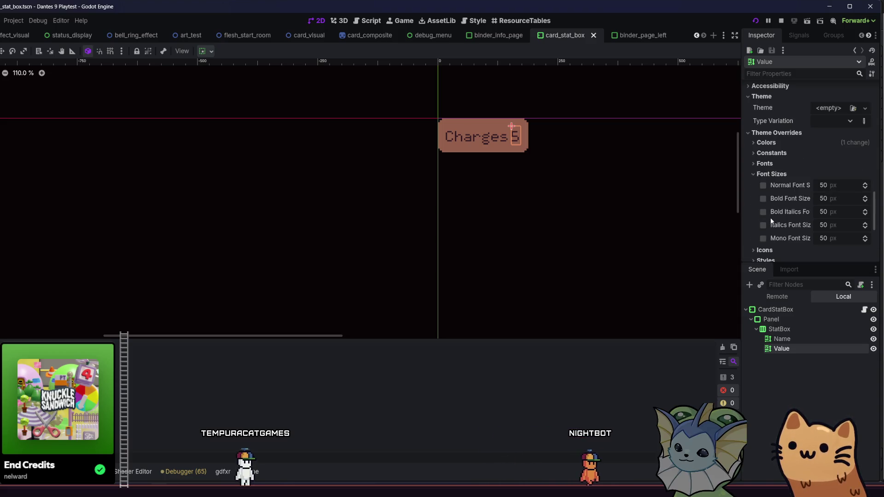
left_click(777, 174)
left_click(834, 122)
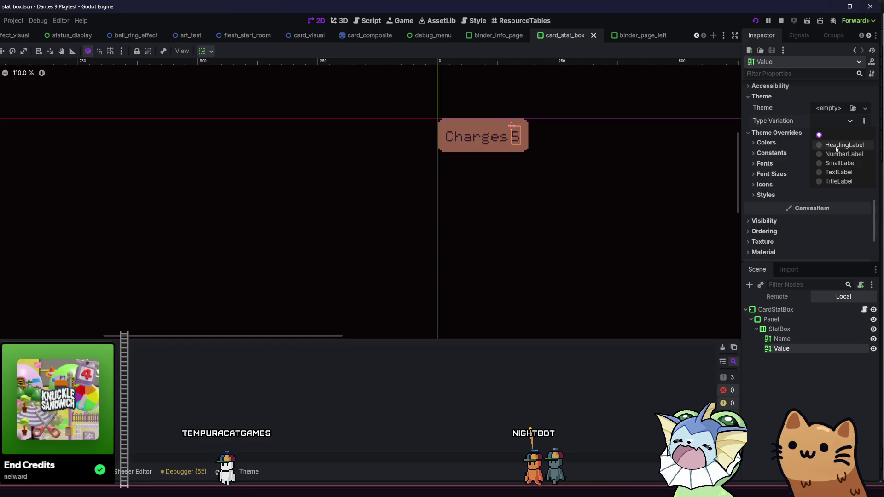
left_click(831, 171)
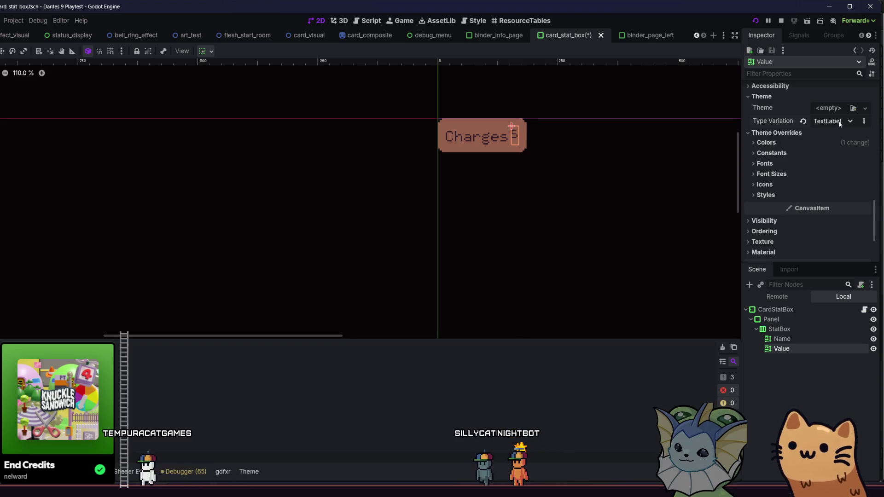
Step: Set the Name label's Type Variation to TextLabel as well and save the scene
left_click(781, 339)
scroll(792, 175, "down", 3)
scroll(793, 178, "down", 10)
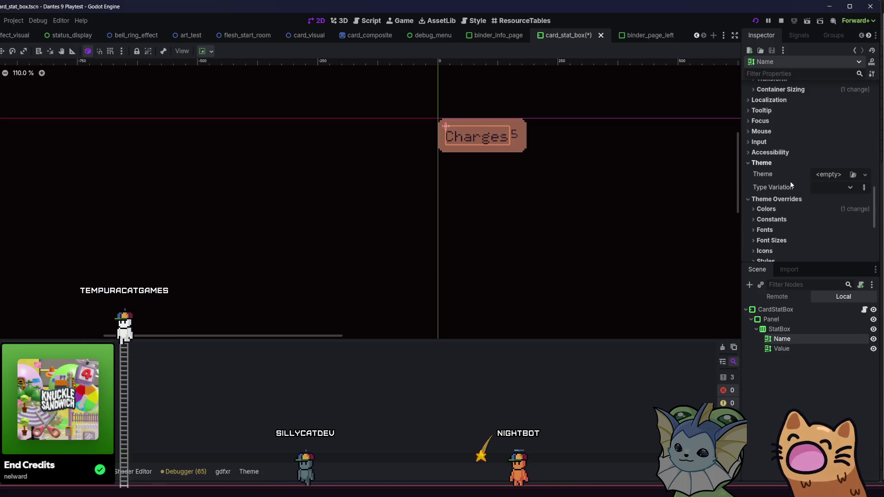
left_click(819, 187)
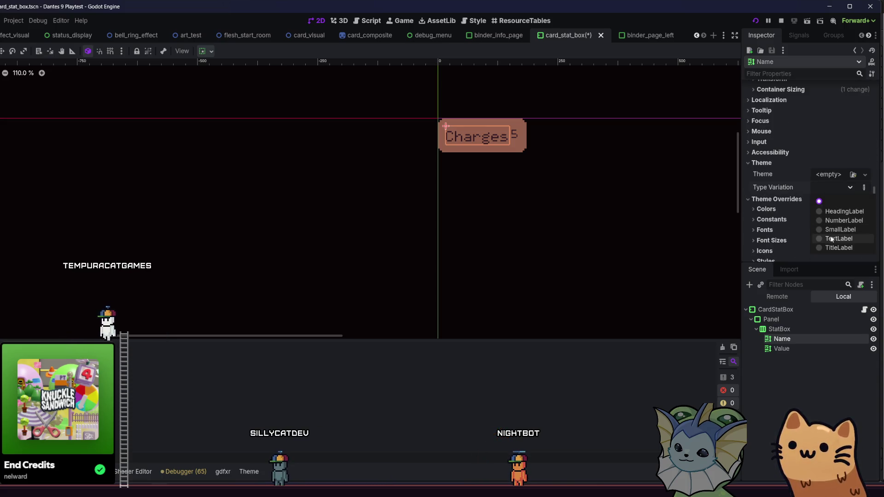
left_click(831, 239)
key("ctrl+s")
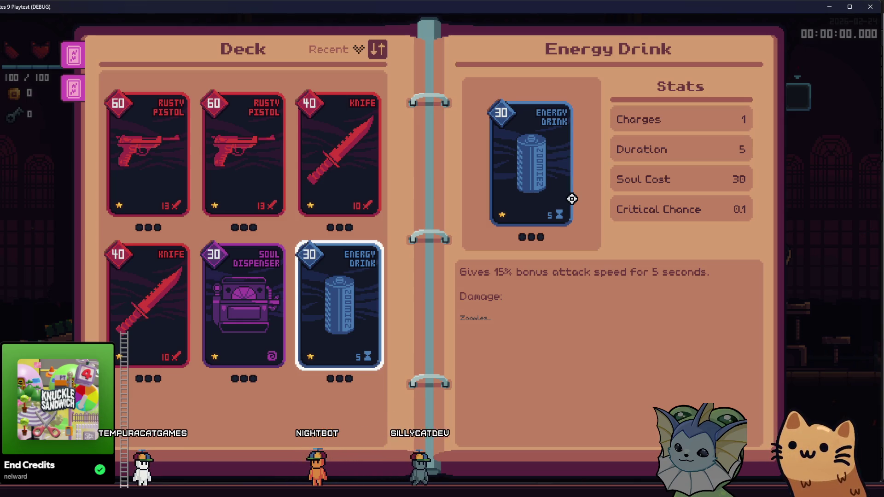
Step: Check the uniformly styled Energy Drink stats, then stop the playtest with F8
key("F8")
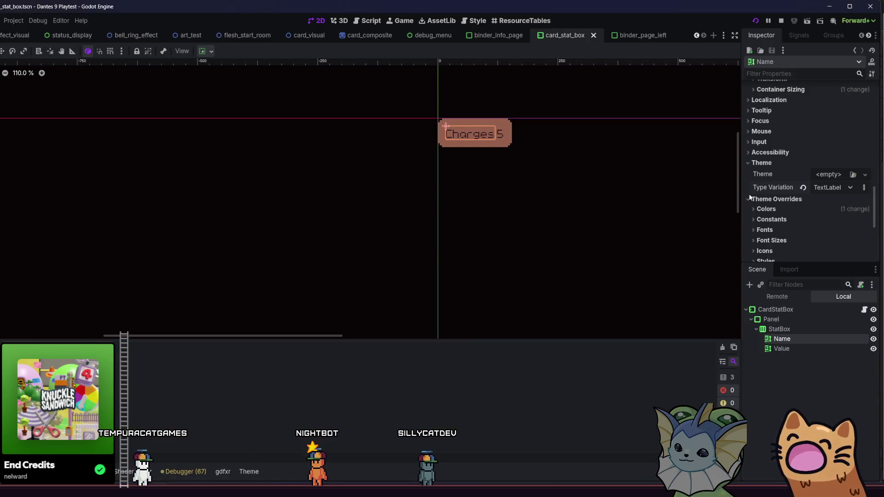
Step: Remove the extra 10% test line so the Value text reads 5, then save and run with F5
left_click(780, 361)
left_click(781, 348)
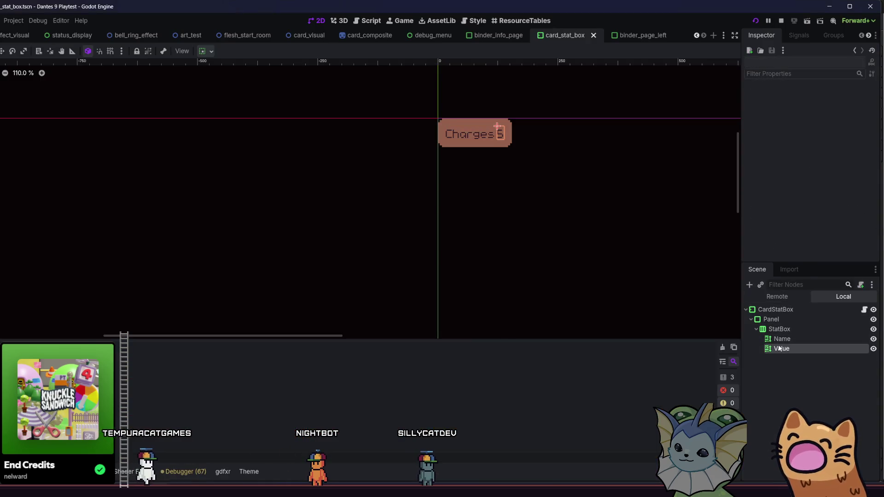
scroll(784, 132, "up", 10)
scroll(781, 125, "up", 5)
type("50")
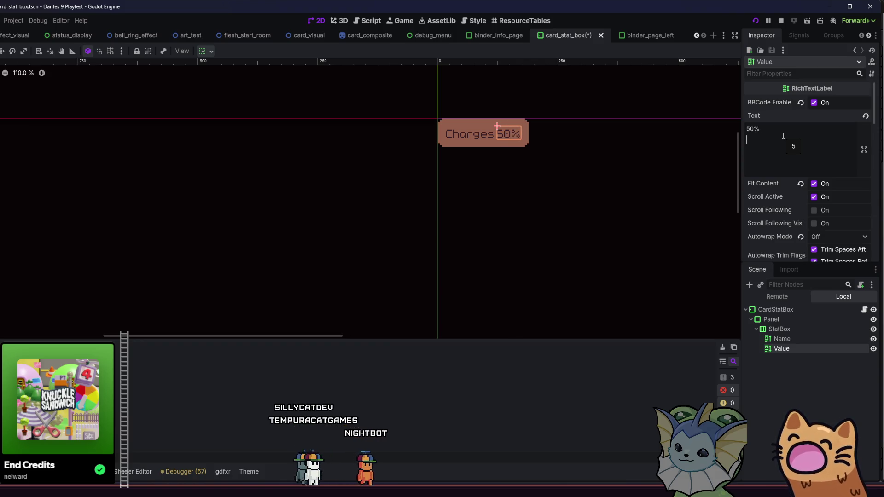
type("10")
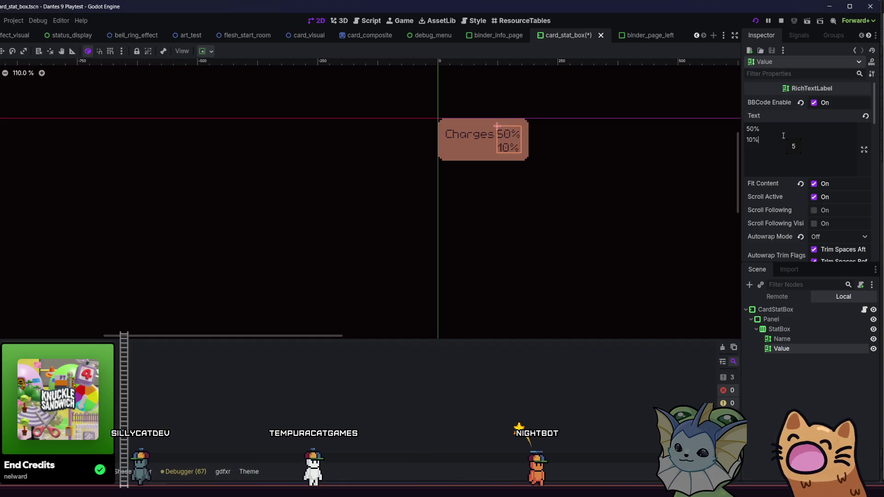
key("BackSpace")
key("BackSpace")
key("BackSpace")
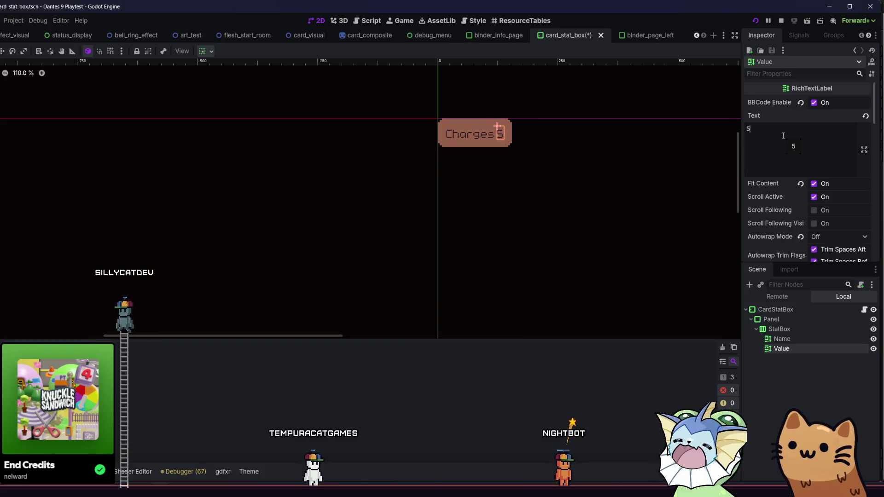
key("F5")
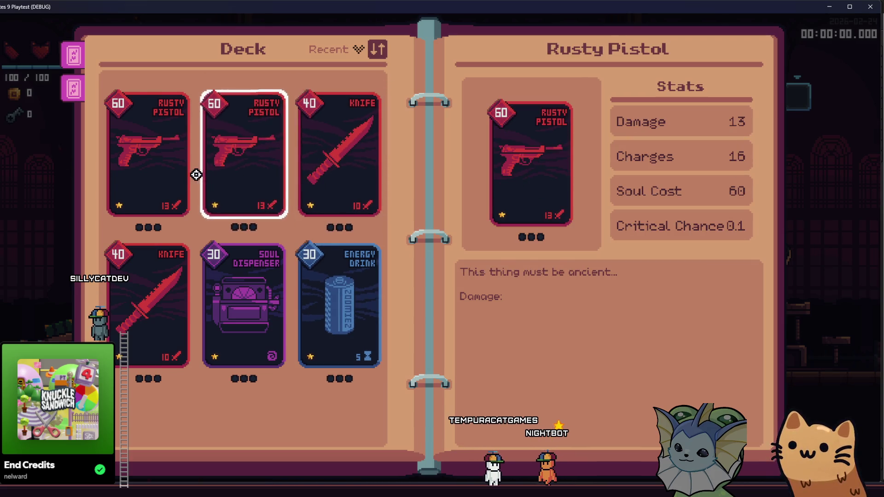
Step: Stop and relaunch the game, start it from the main menu, and open the deck book
key("F8")
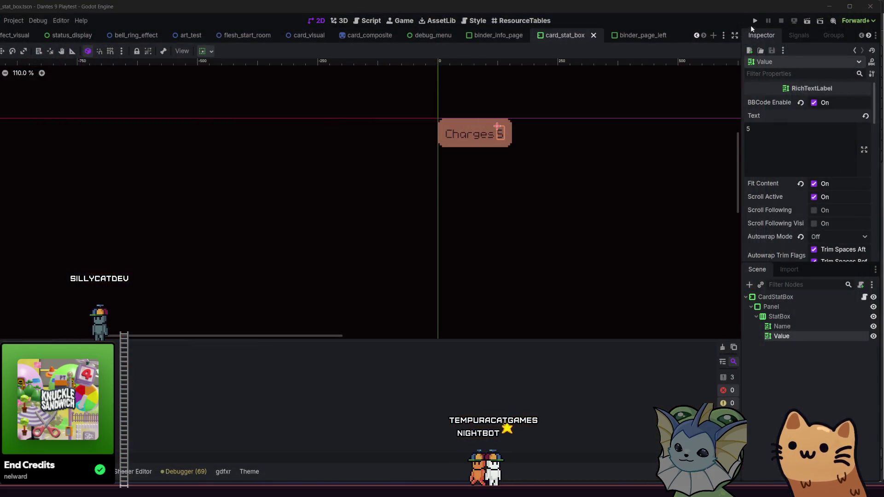
left_click(755, 23)
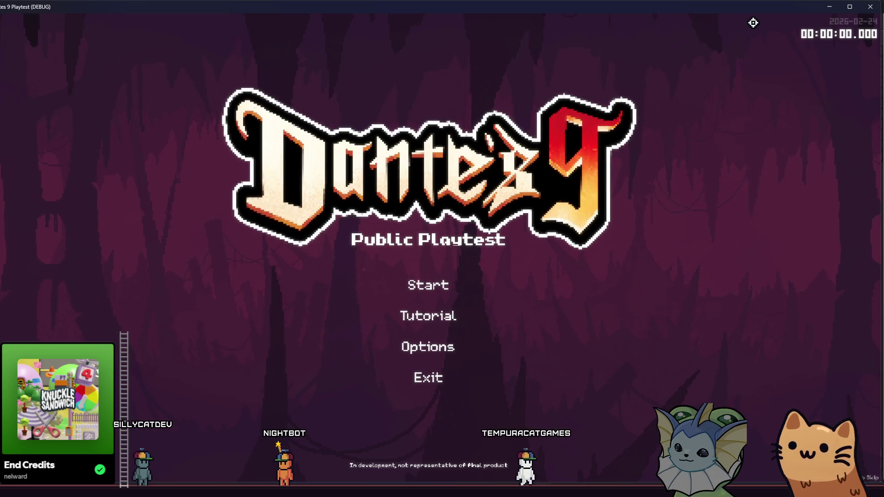
left_click(440, 283)
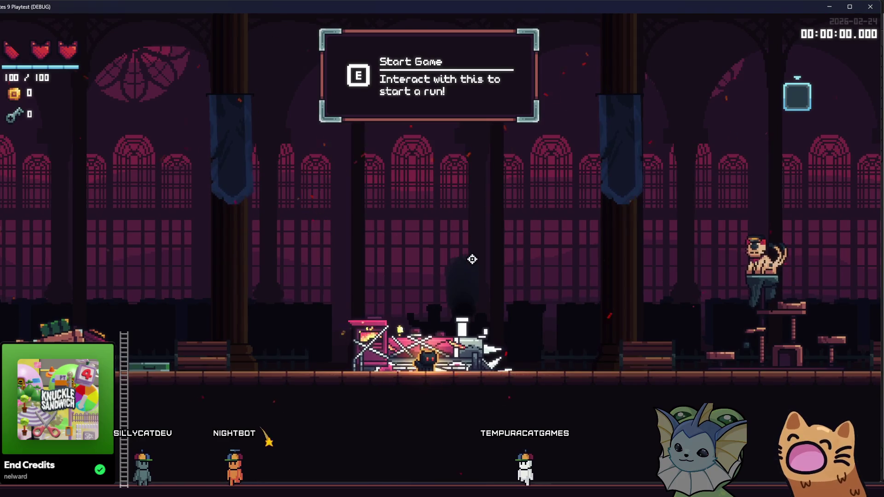
key("Tab")
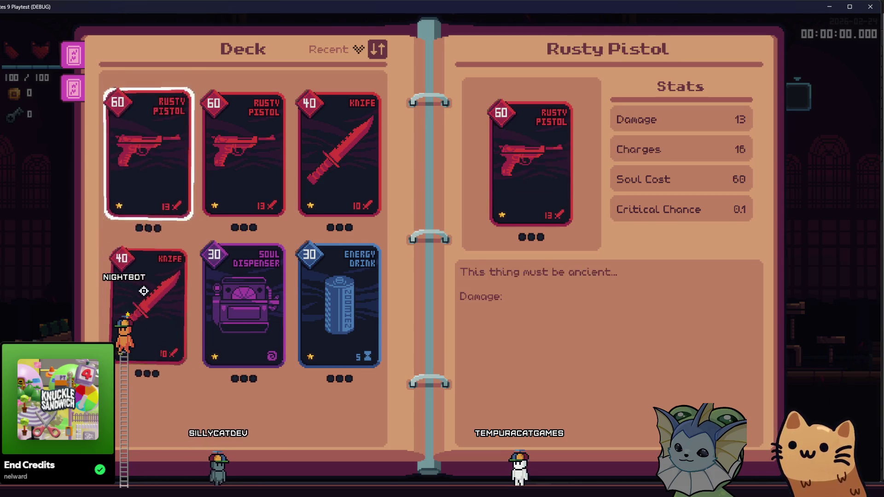
Step: Flip between deck book pages, show the Energy Drink card's stats, then close the book and open the debug Cards menu
left_click(67, 101)
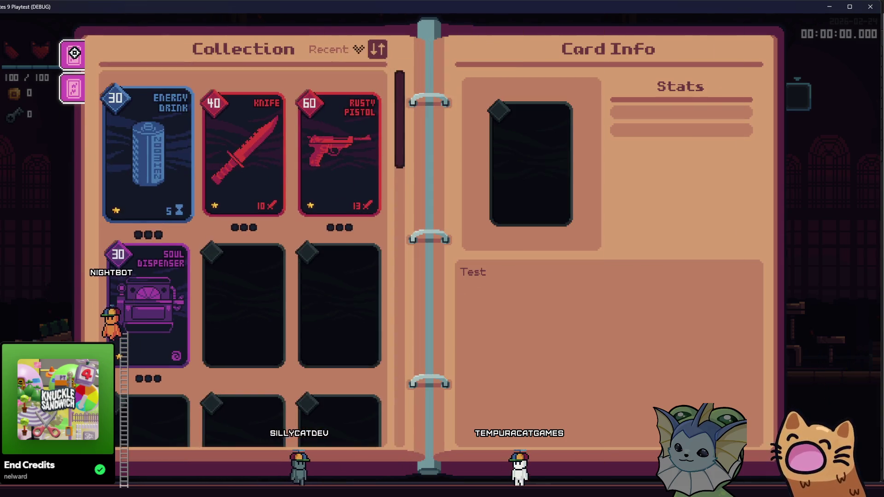
left_click(74, 54)
key("Tab")
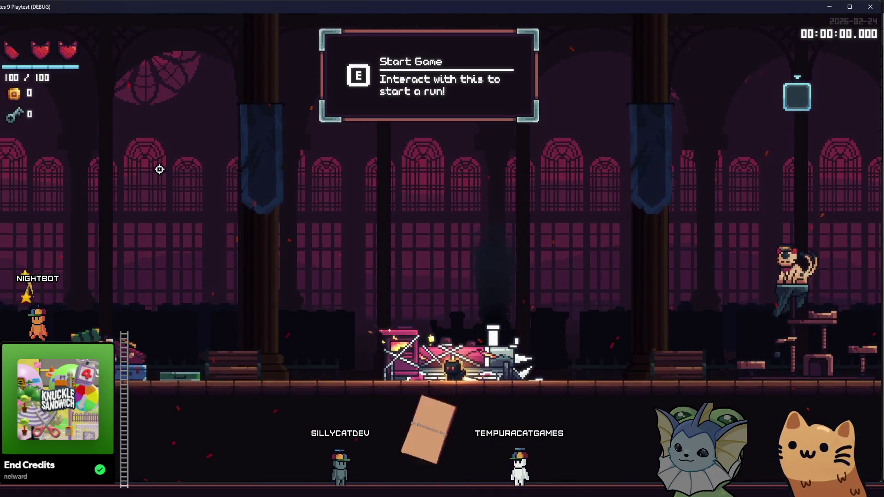
key("Tab")
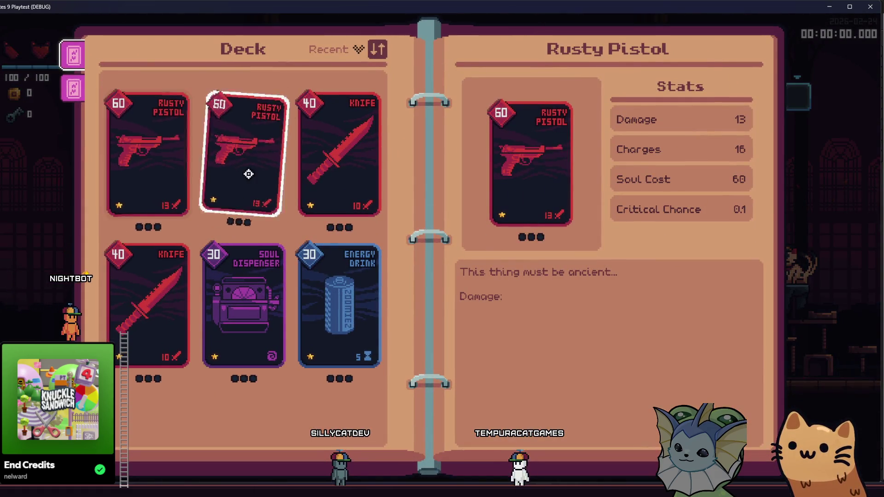
left_click(169, 125)
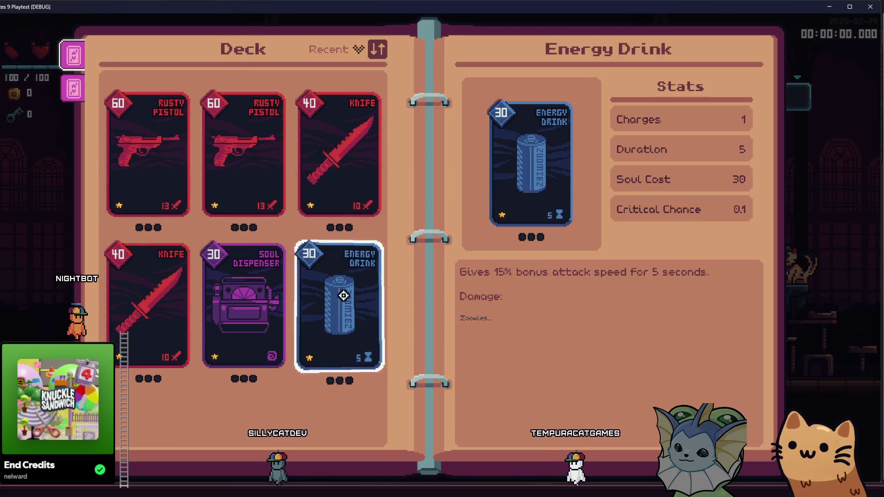
key("Escape")
key("F1")
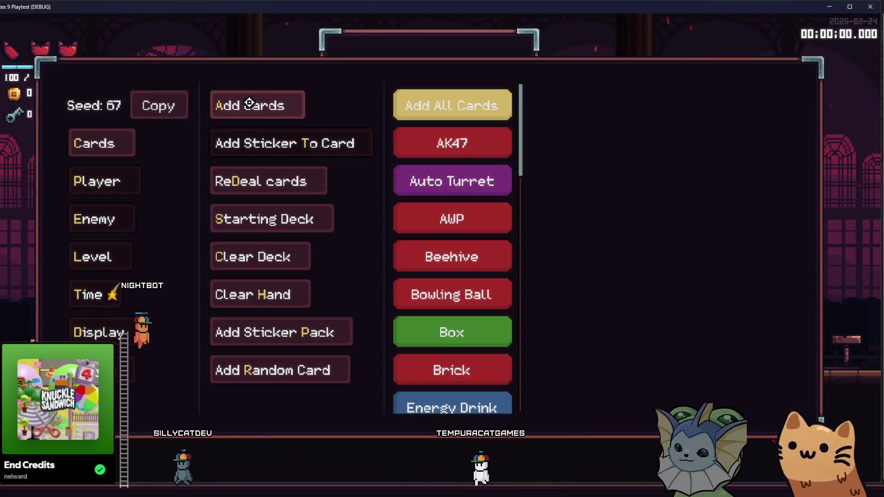
Step: Add an AK47 card from the debug menu and apply every sticker to it
left_click(408, 142)
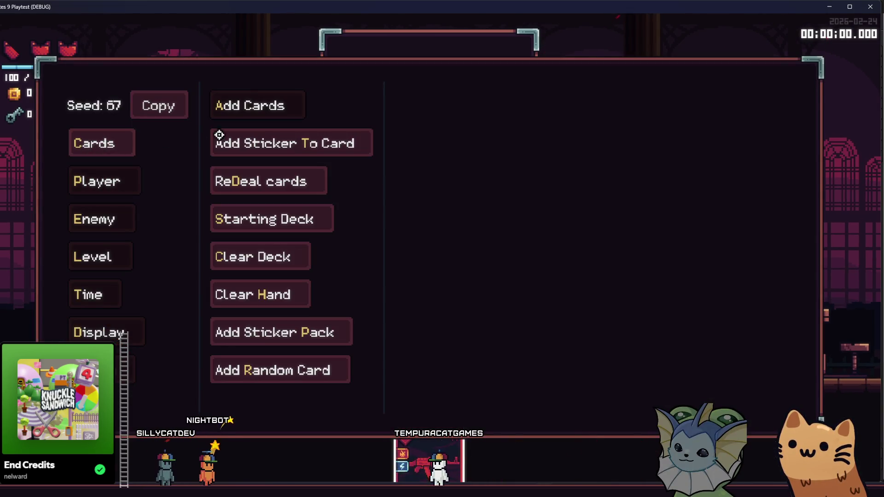
left_click(219, 143)
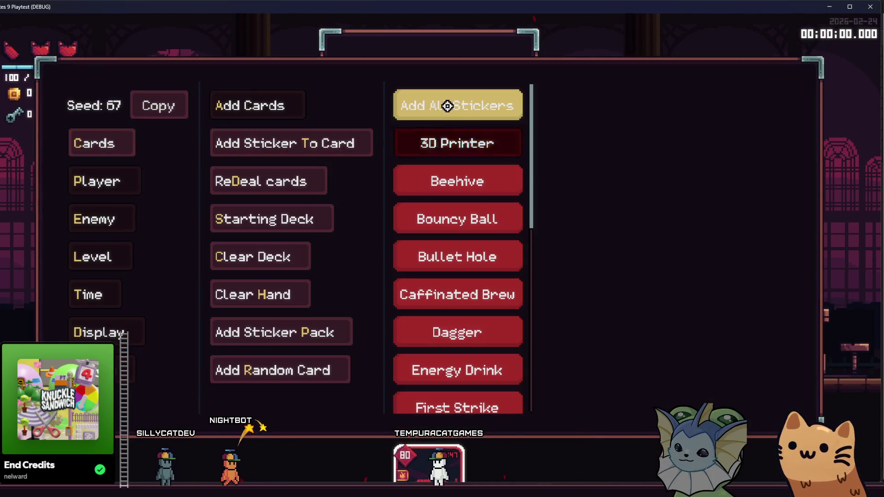
left_click(443, 109)
key("F1")
Step: Scroll the AK47's deck stats (Damage 9, Charges 37, Soul Cost 64), then leave the playtest
key("Tab")
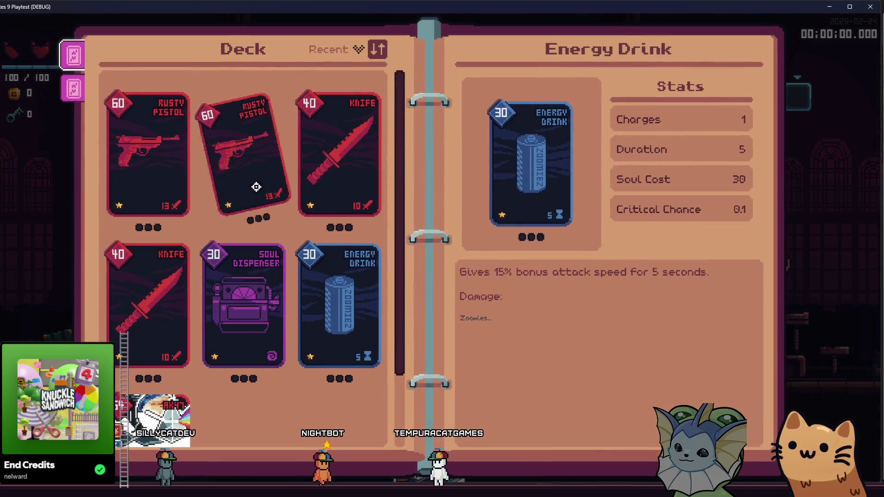
scroll(138, 359, "down", 2)
scroll(648, 179, "down", 3)
scroll(699, 188, "up", 4)
scroll(650, 162, "down", 3)
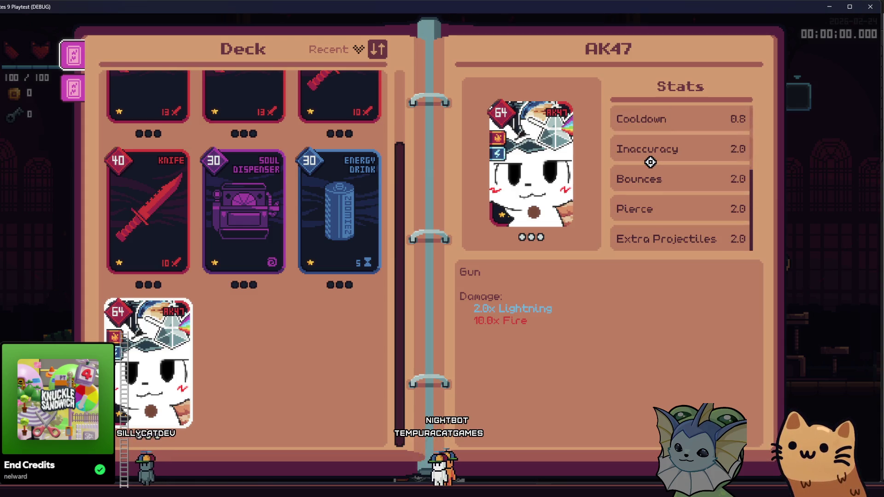
scroll(650, 165, "up", 3)
scroll(649, 170, "down", 3)
scroll(648, 170, "up", 3)
scroll(648, 170, "down", 3)
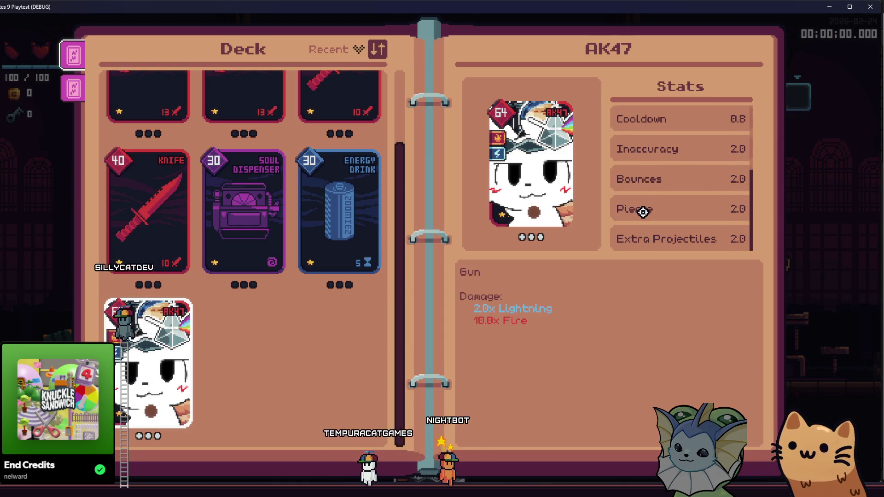
scroll(644, 215, "up", 3)
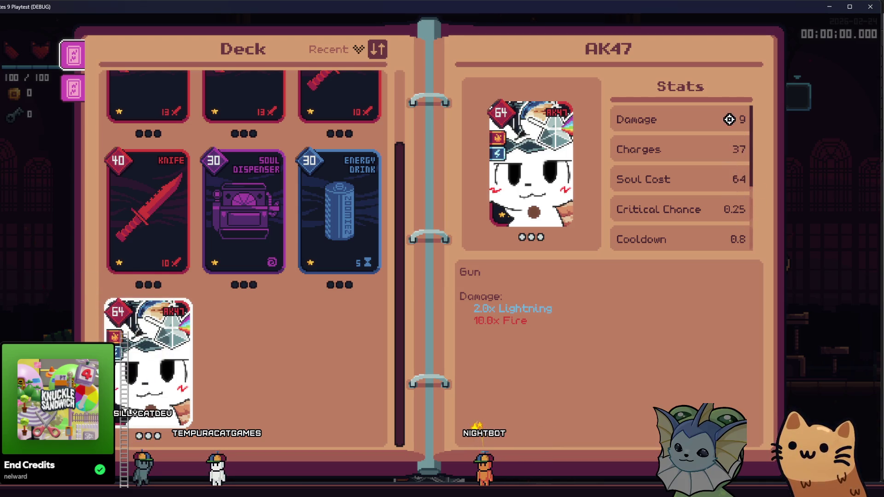
scroll(718, 198, "down", 4)
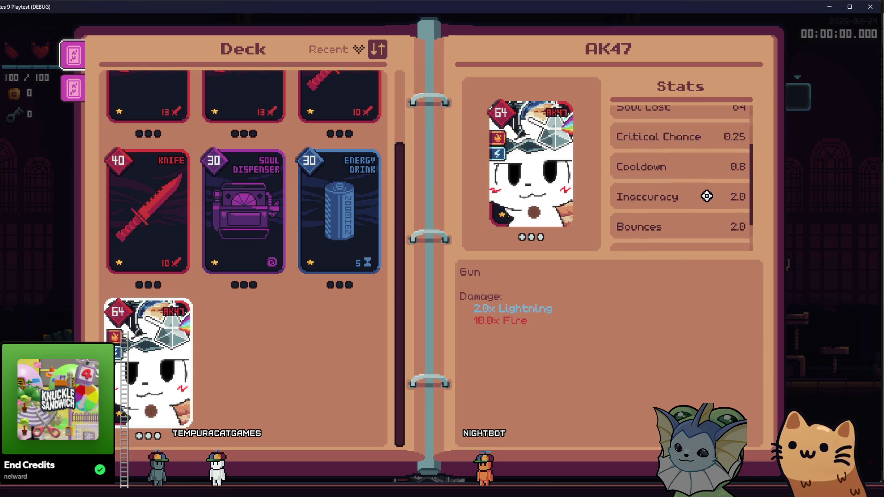
scroll(699, 201, "up", 4)
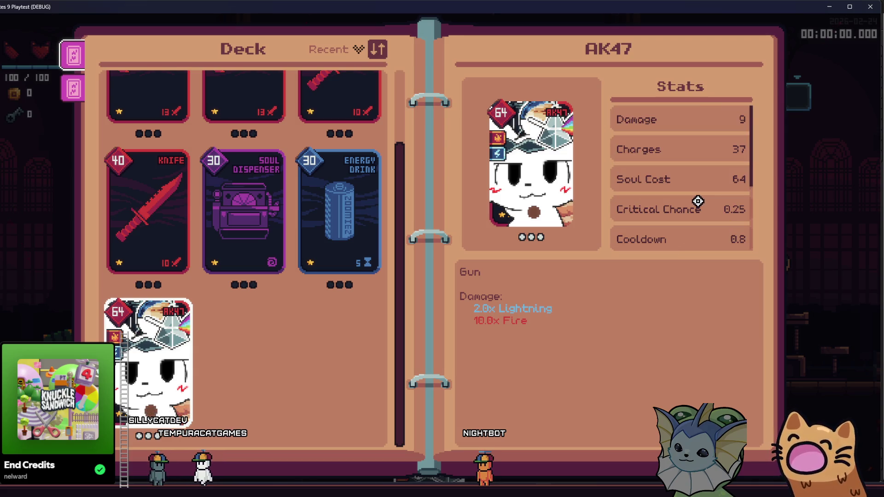
scroll(698, 201, "down", 2)
scroll(674, 207, "up", 2)
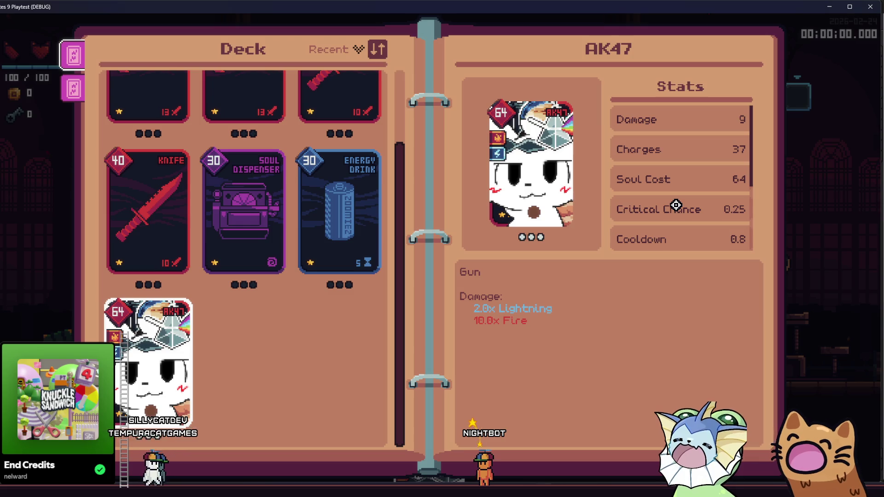
scroll(675, 208, "down", 1)
scroll(675, 209, "down", 3)
scroll(675, 210, "up", 4)
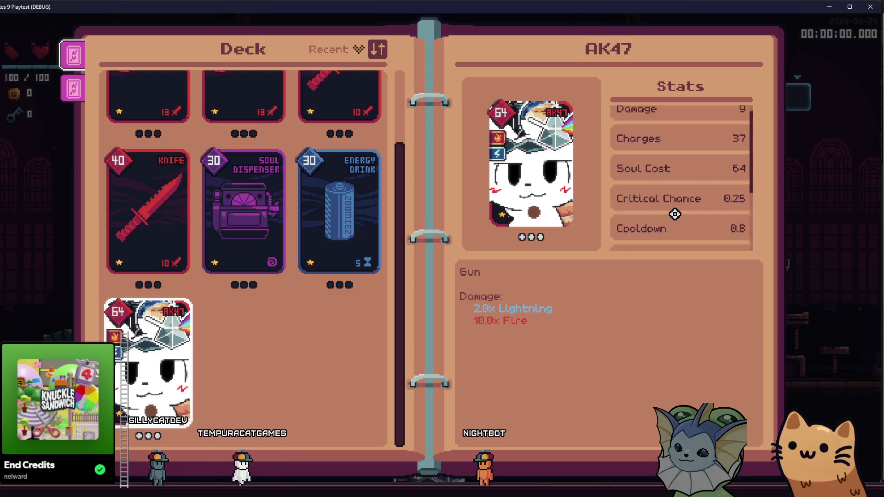
scroll(674, 213, "down", 3)
scroll(674, 213, "down", 1)
scroll(673, 216, "up", 4)
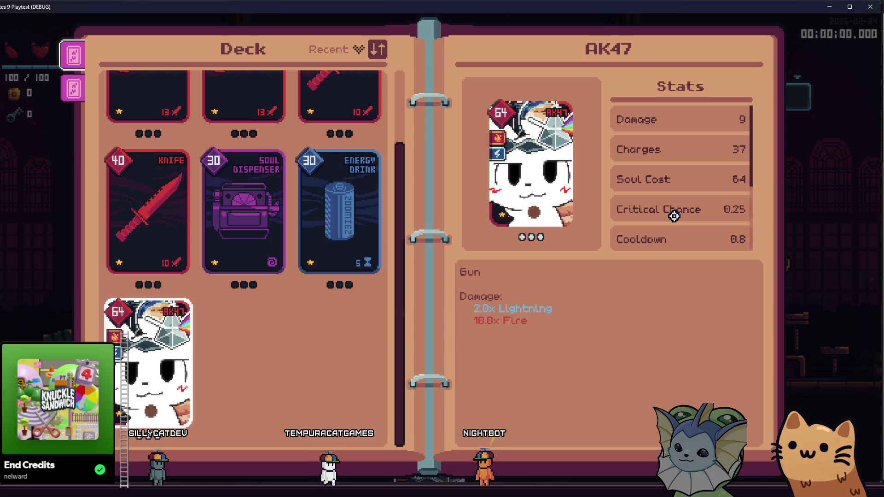
scroll(674, 210, "down", 3)
scroll(673, 211, "up", 4)
scroll(684, 183, "down", 3)
scroll(684, 182, "up", 4)
scroll(683, 190, "down", 2)
scroll(682, 196, "down", 2)
scroll(682, 196, "up", 4)
scroll(681, 198, "down", 4)
scroll(681, 199, "up", 4)
scroll(647, 195, "down", 4)
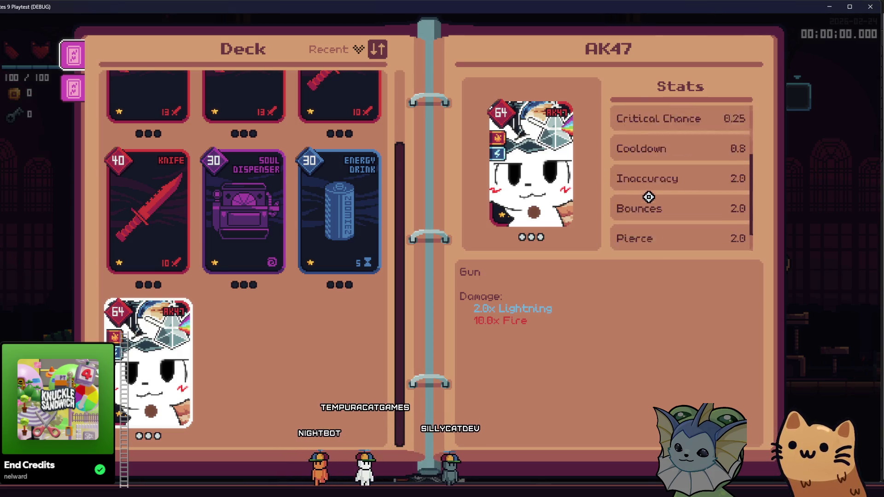
scroll(645, 201, "up", 5)
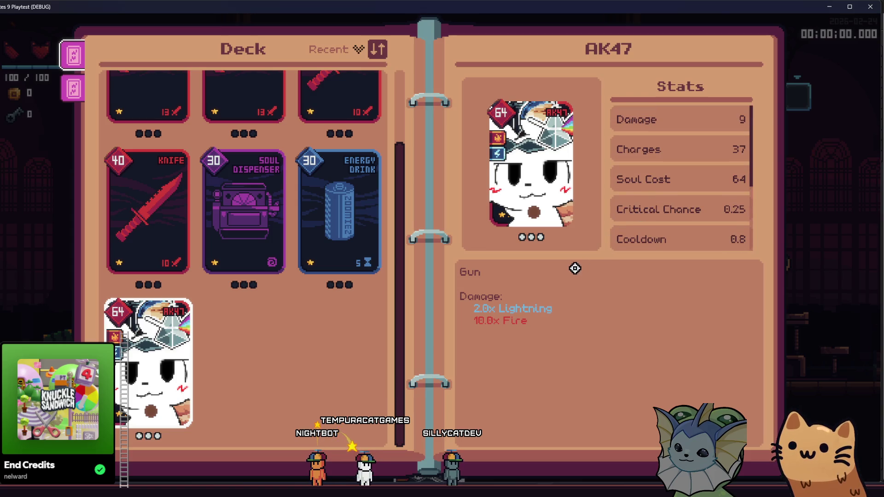
key("alt+Tab")
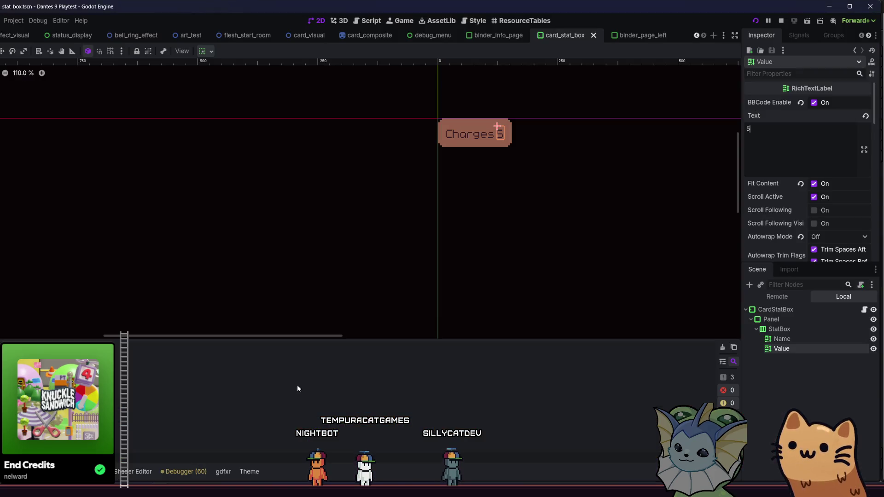
Step: Add a MarginContainer as a child of Panel and drag it above StatBox
scroll(792, 198, "down", 3)
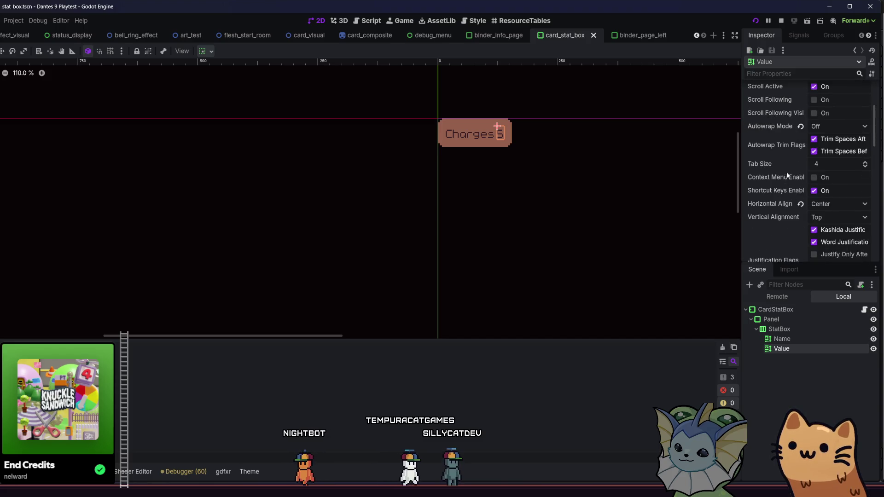
left_click(777, 329)
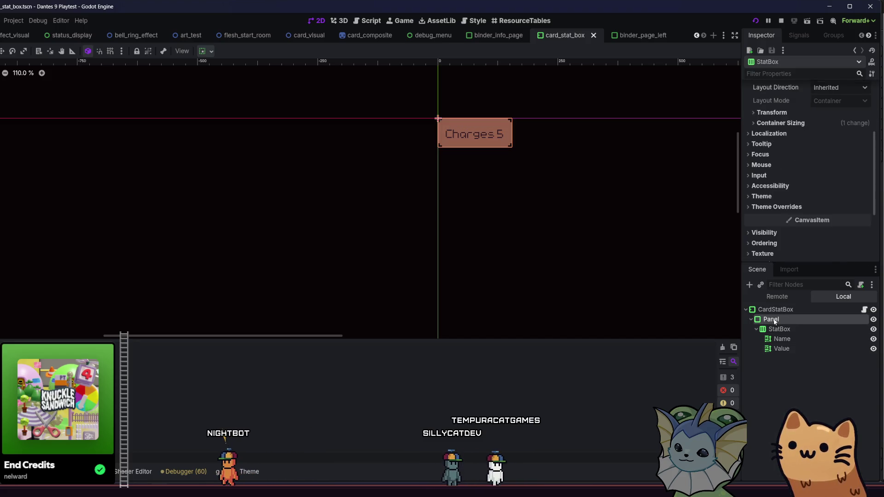
left_click(771, 319)
left_click(749, 285)
type("margin")
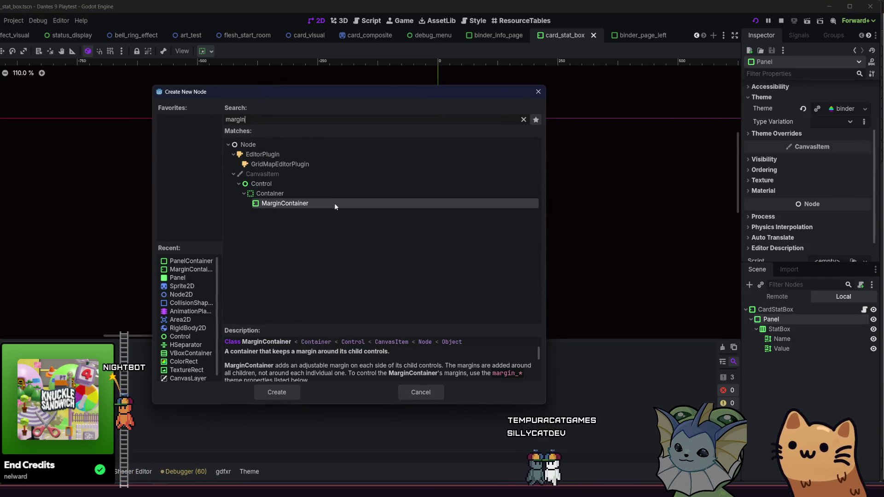
double_click(334, 203)
left_click_drag(791, 358, 791, 329)
left_click(783, 341)
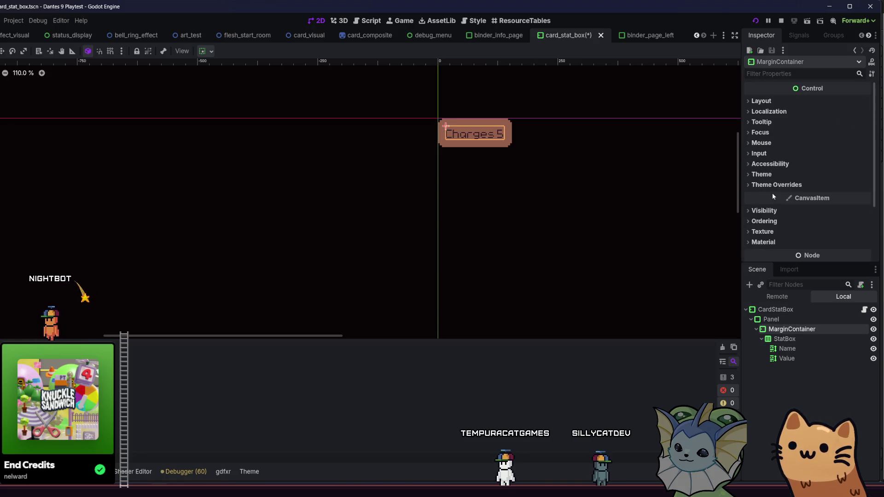
Step: Override the MarginContainer's theme margin constants to -6 and save the card_stat_box scene
left_click(774, 185)
left_click(789, 195)
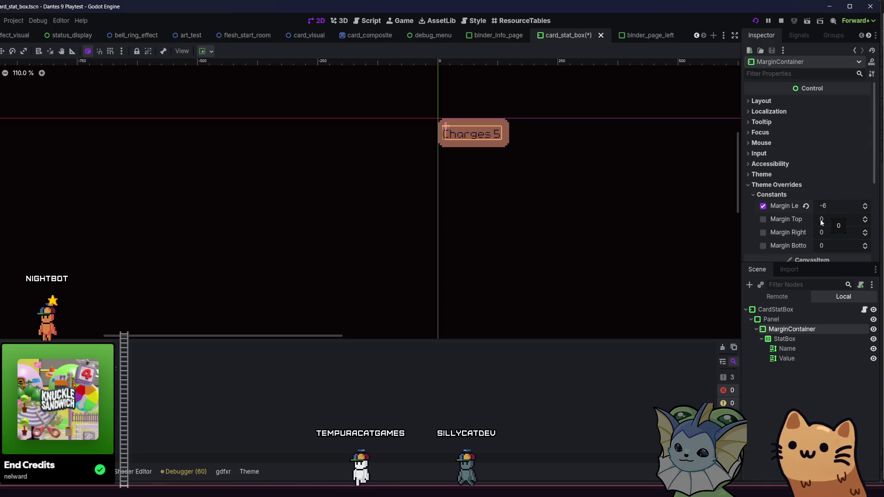
type("-6")
key("Return")
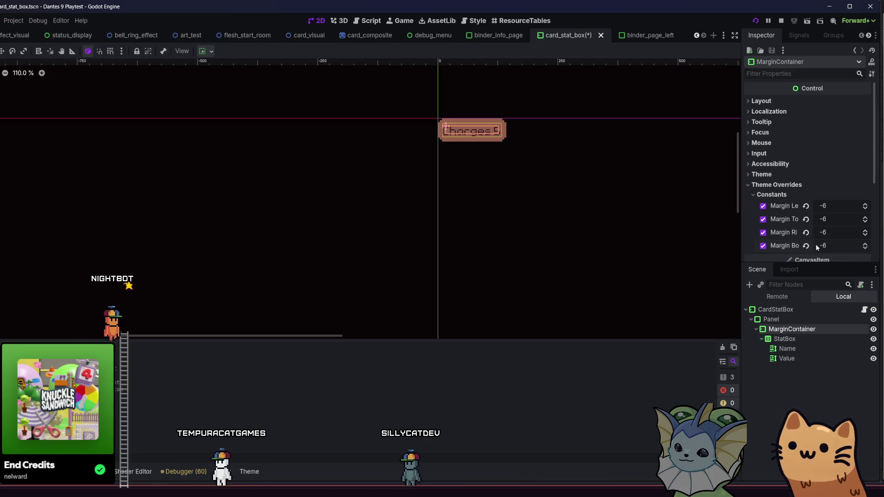
left_click(562, 194)
key("ctrl+s")
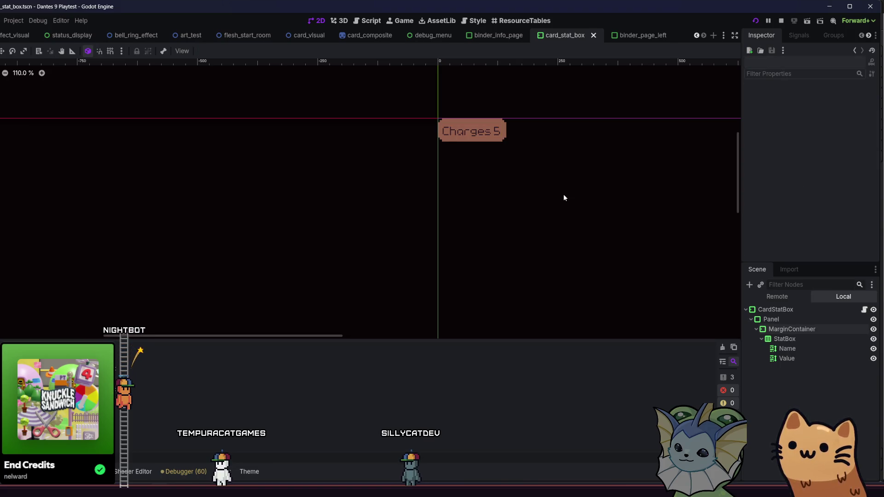
Step: Try a -9 left margin, undo it back to -6, and save again
left_click(784, 338)
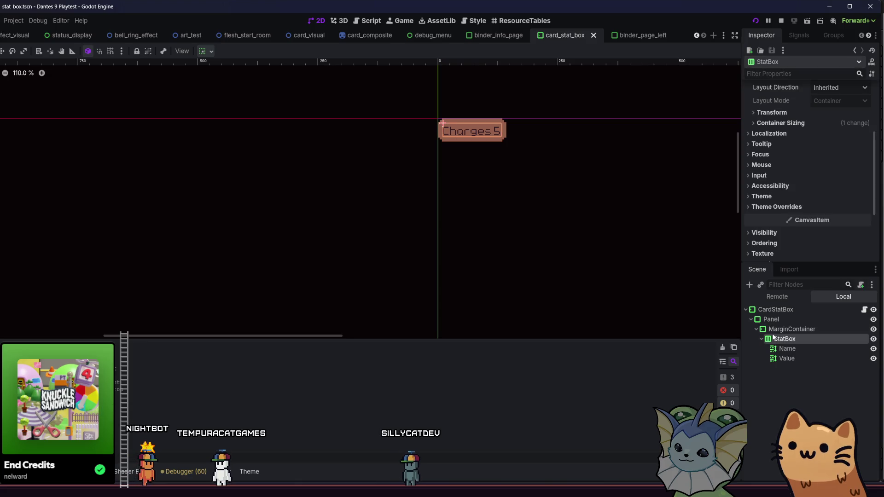
left_click(789, 329)
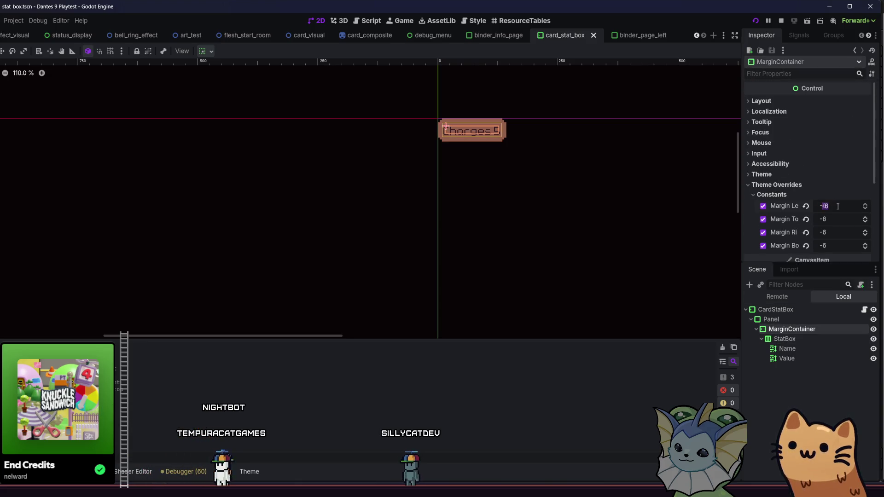
type("-9")
key("Return")
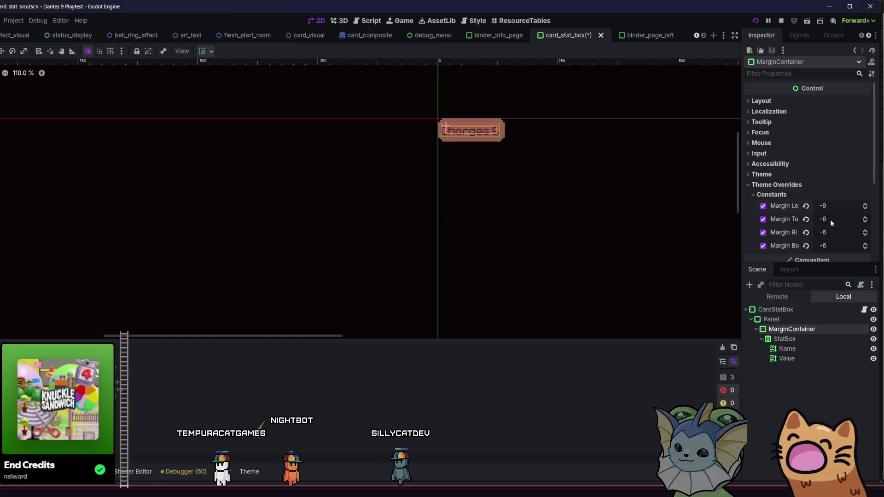
key("ctrl+z")
left_click(831, 219)
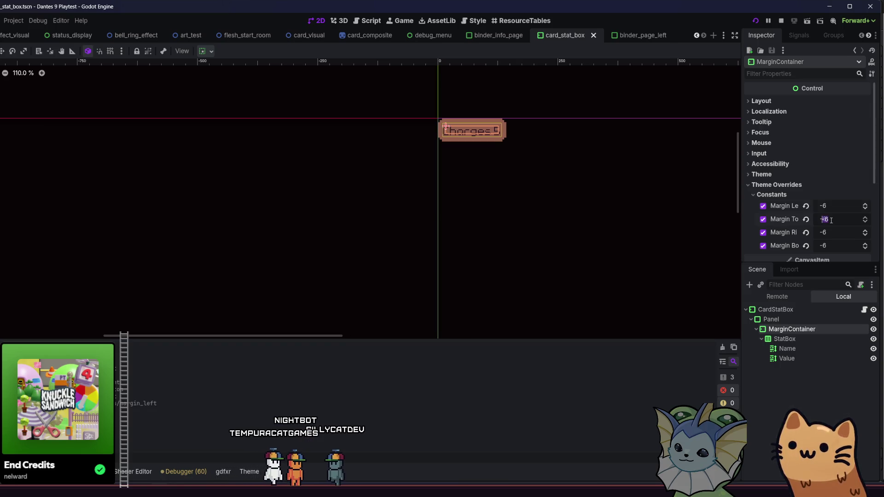
type("-9")
left_click(531, 189)
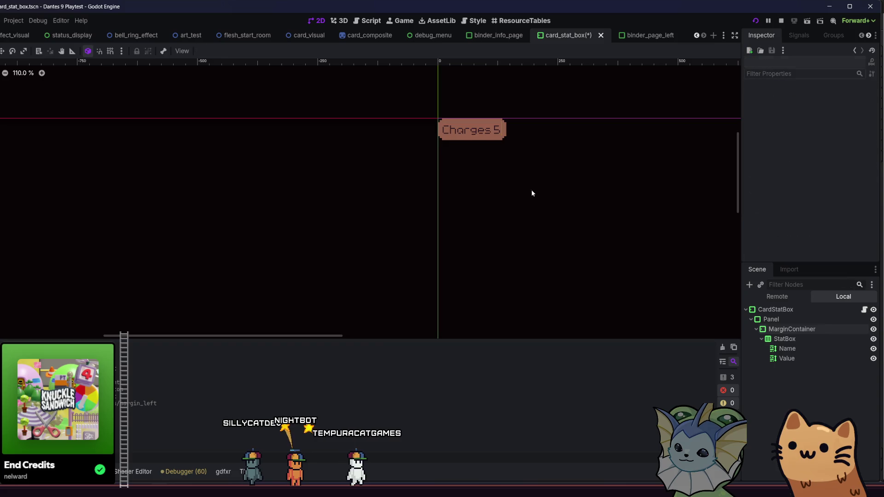
key("ctrl+s")
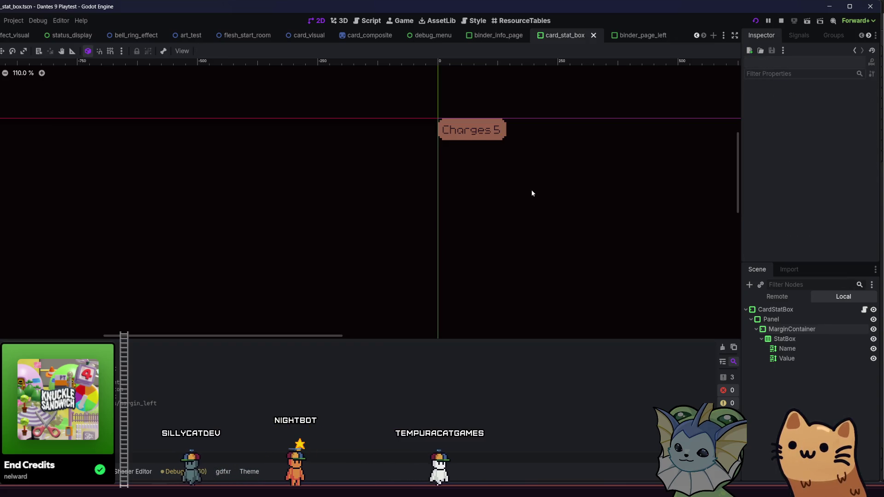
Step: Switch to the binder_info_page scene and save it
left_click(477, 31)
key("ctrl+s")
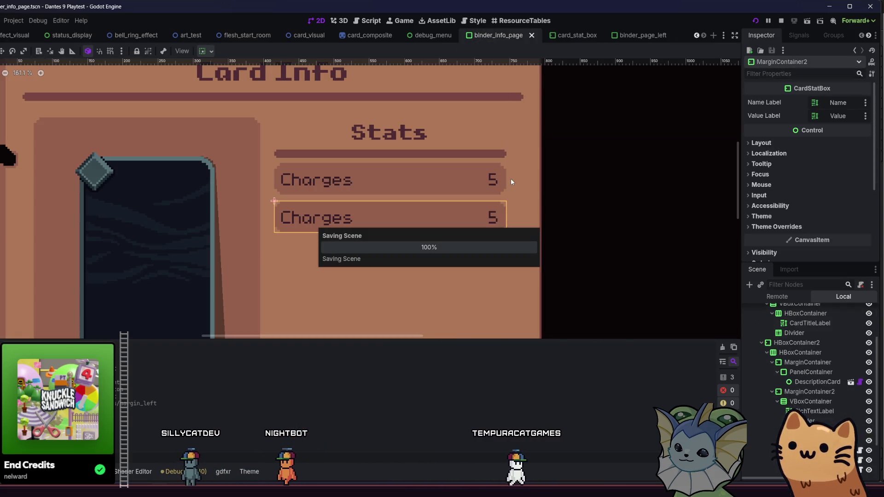
left_click(612, 180)
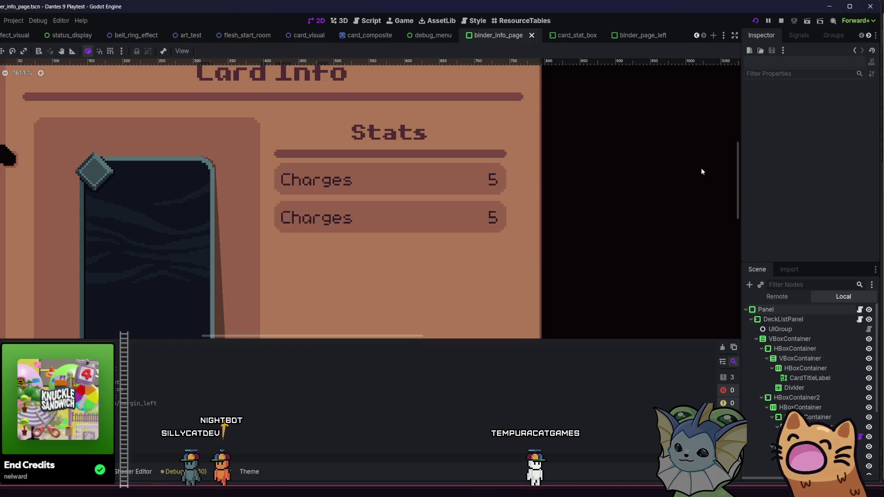
scroll(594, 182, "left", 2)
scroll(578, 186, "down", 1)
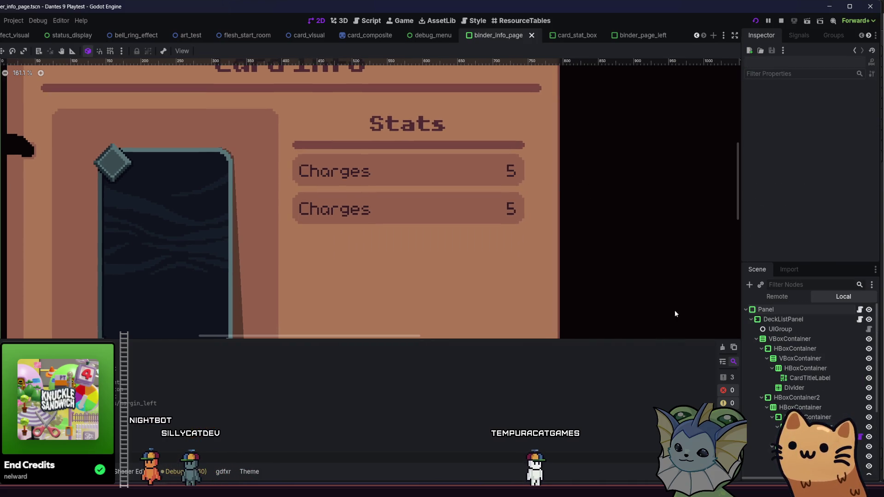
scroll(806, 378, "down", 5)
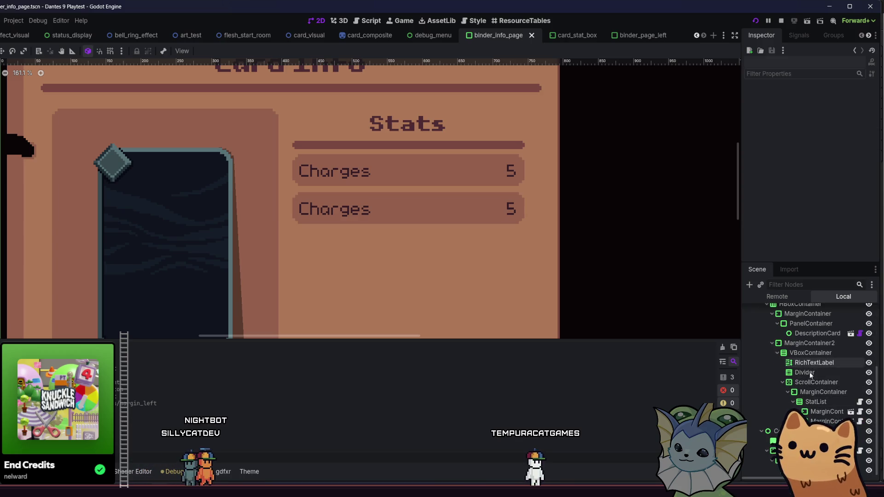
Step: Select the ScrollContainer and override its Scrollbar H Separation under Theme Overrides > Constants
left_click(813, 382)
scroll(642, 301, "down", 2)
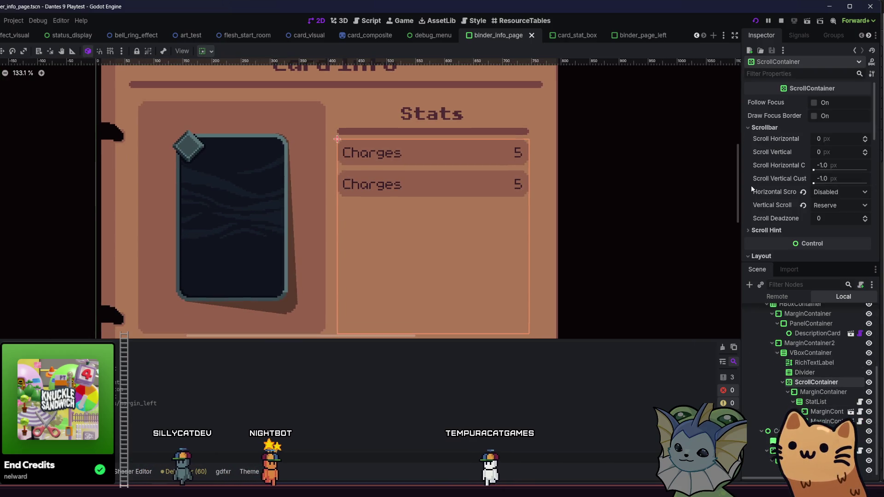
scroll(772, 191, "down", 10)
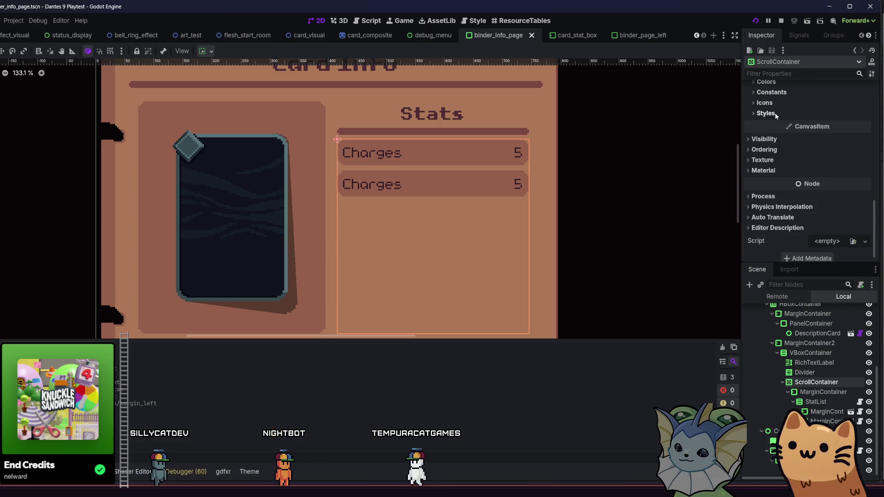
left_click(772, 92)
scroll(677, 136, "up", 1)
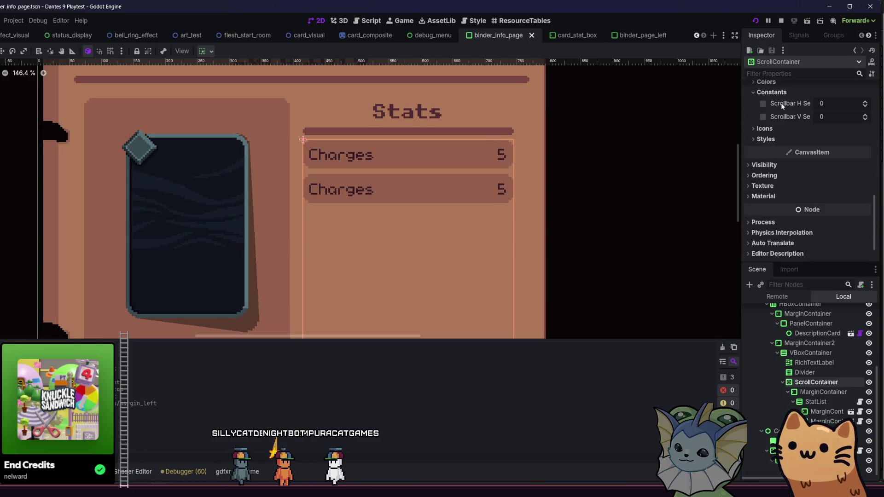
mouse_move(780, 103)
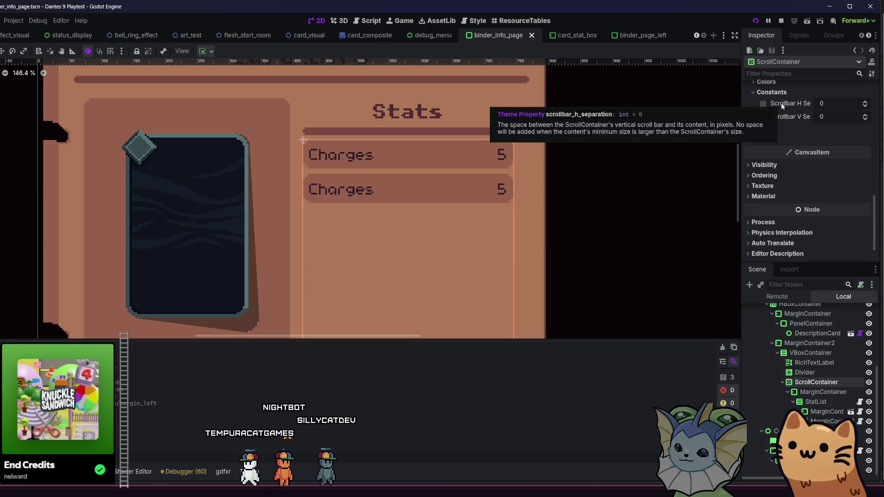
key("Return")
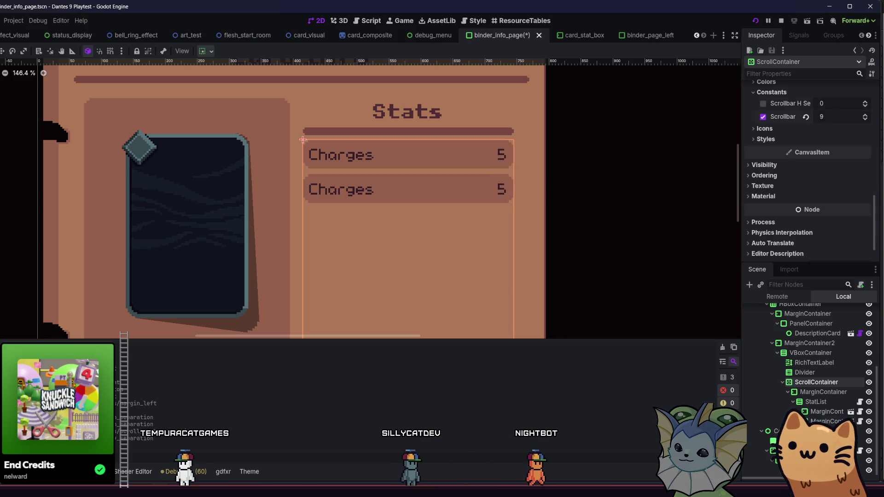
Step: Step the separation through undo/redo, then set it to 12 and save the scene
key("ctrl+z")
key("ctrl+z")
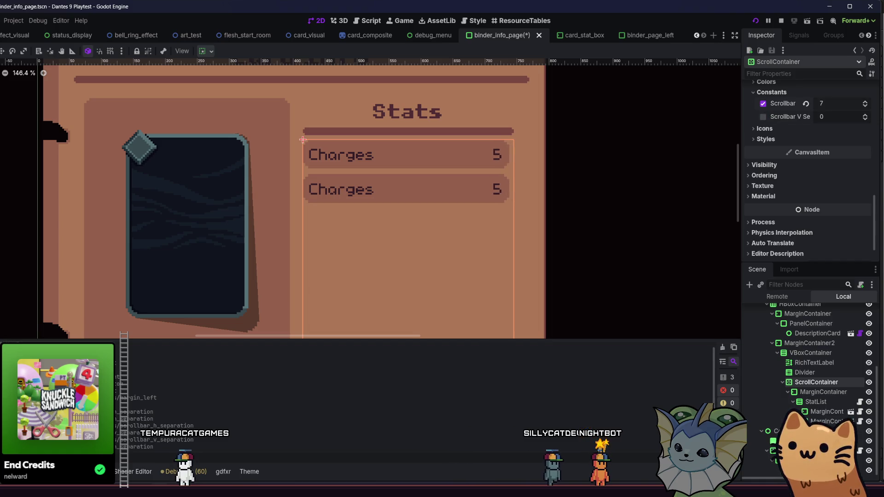
key("ctrl+z")
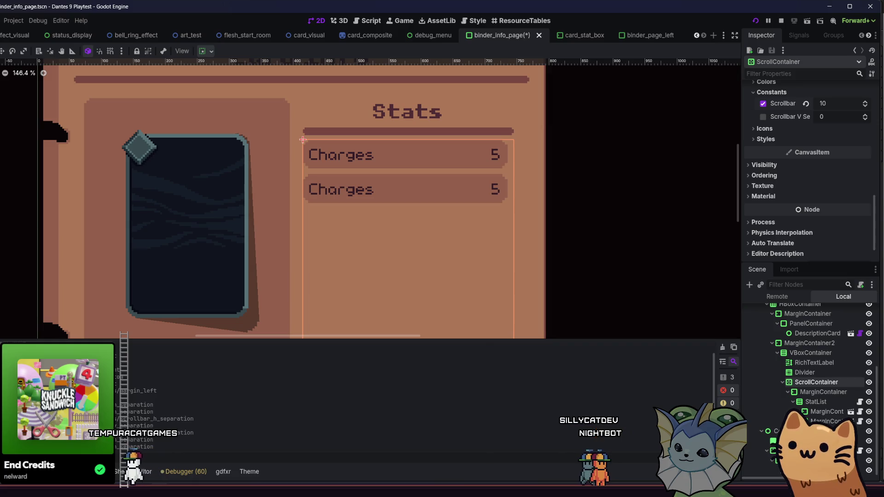
key("ctrl+z")
key("ctrl+shift+z")
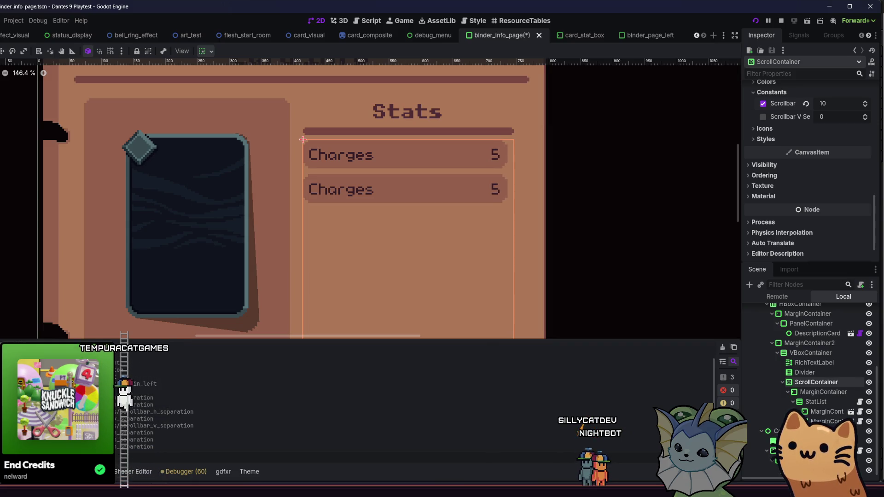
key("ctrl+s")
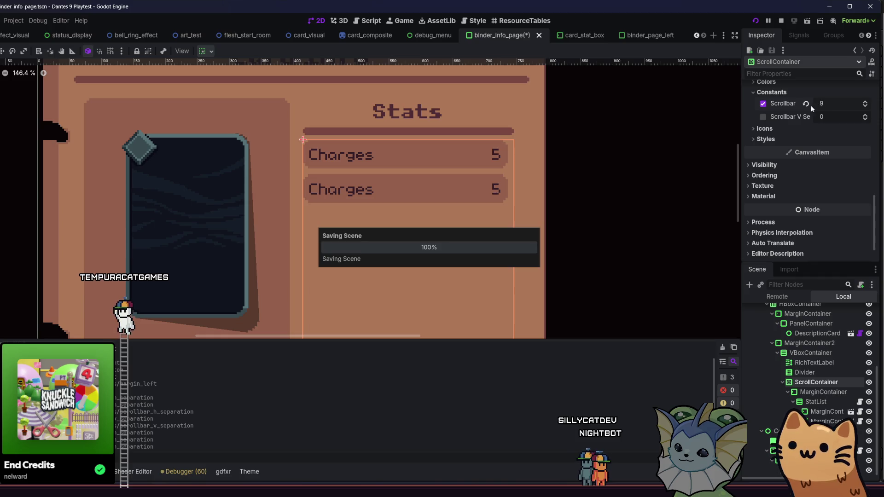
left_click(831, 101)
type("12")
key("Return")
key("ctrl+s")
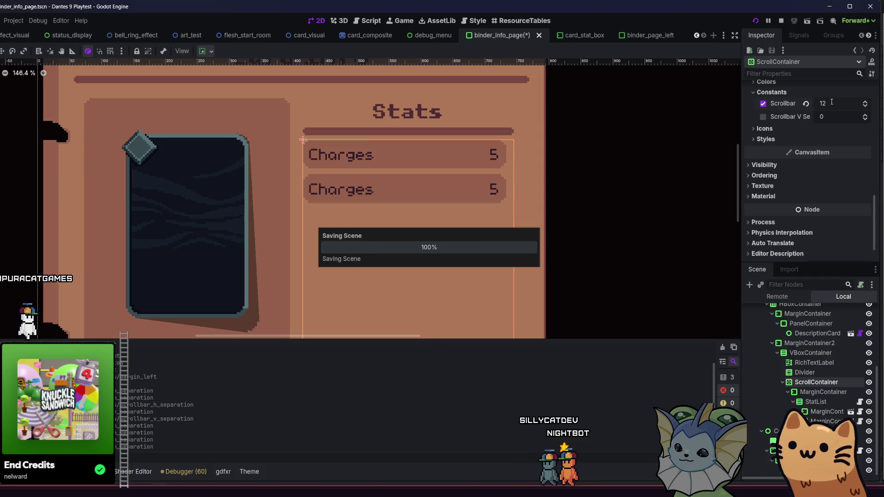
Step: Inspect the Divider, RichTextLabel, MarginContainer2 and VBoxContainer nodes, then bring up Create New Node
left_click(810, 372)
left_click(811, 363)
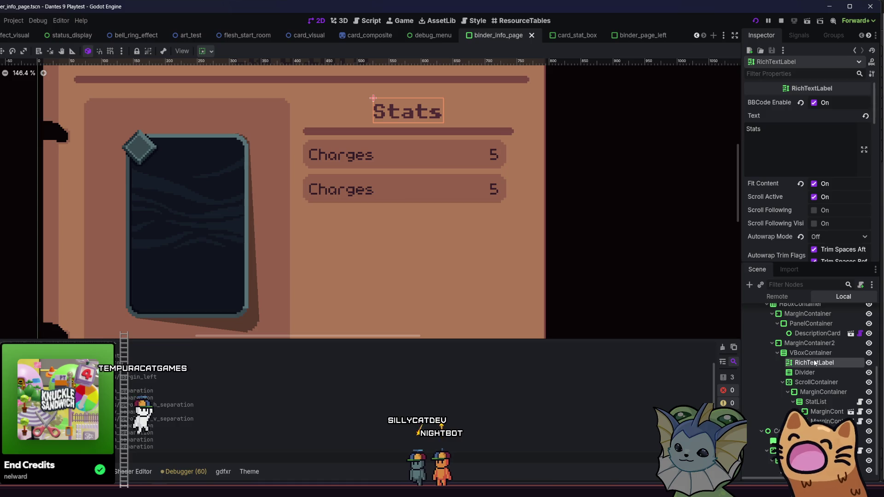
left_click(813, 344)
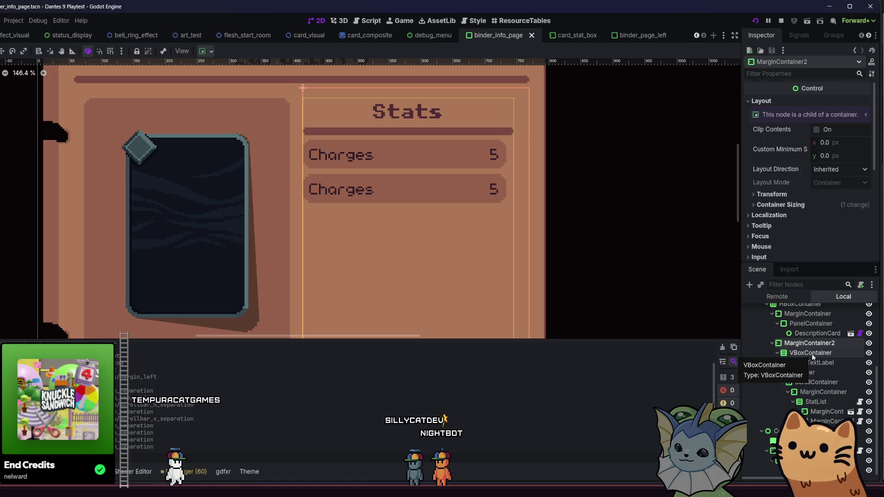
left_click(811, 353)
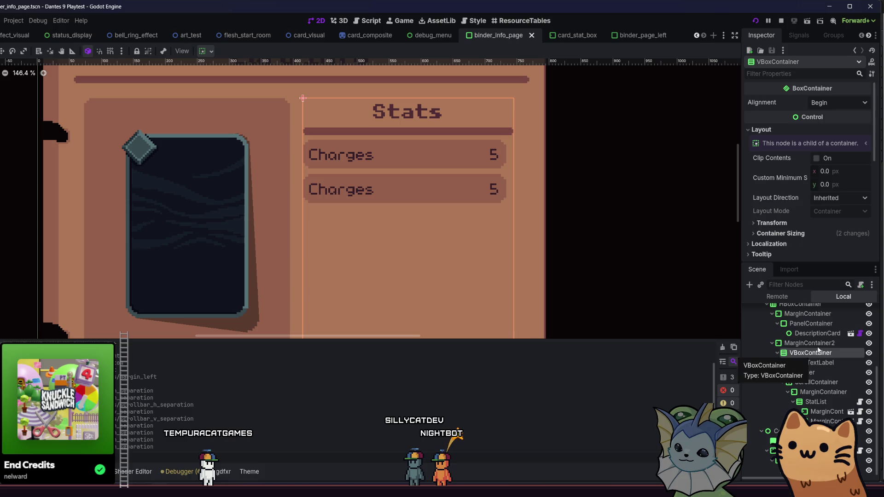
left_click(815, 344)
left_click(815, 353)
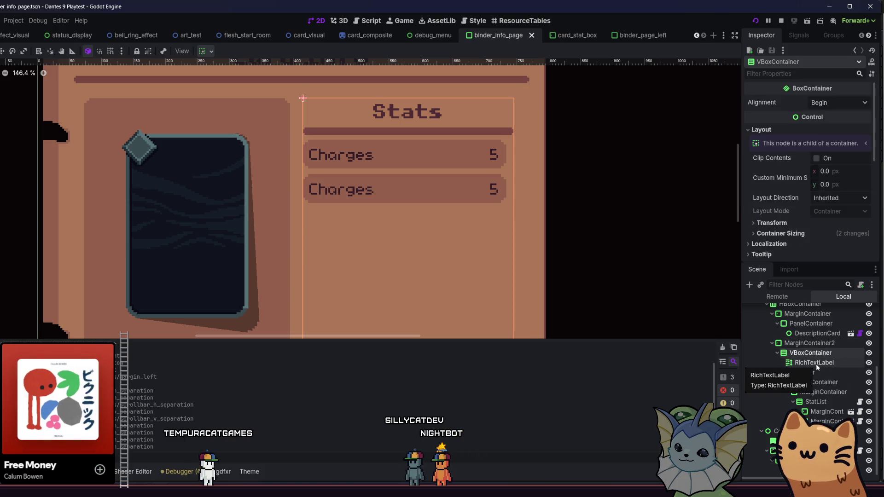
left_click(815, 362)
left_click(814, 344)
left_click(815, 354)
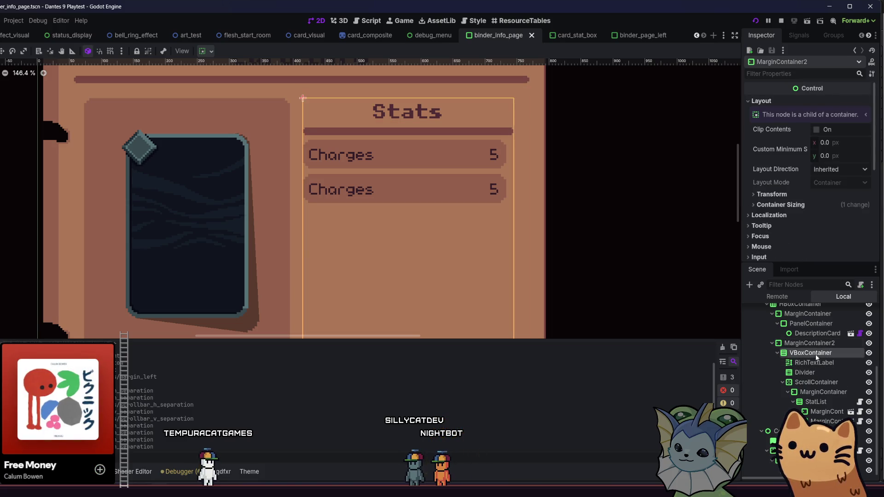
left_click(818, 362)
left_click(819, 372)
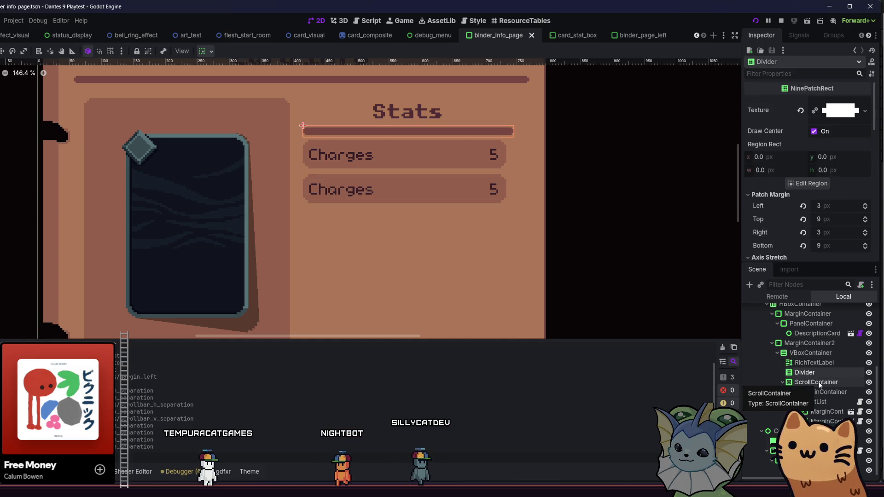
left_click(817, 353)
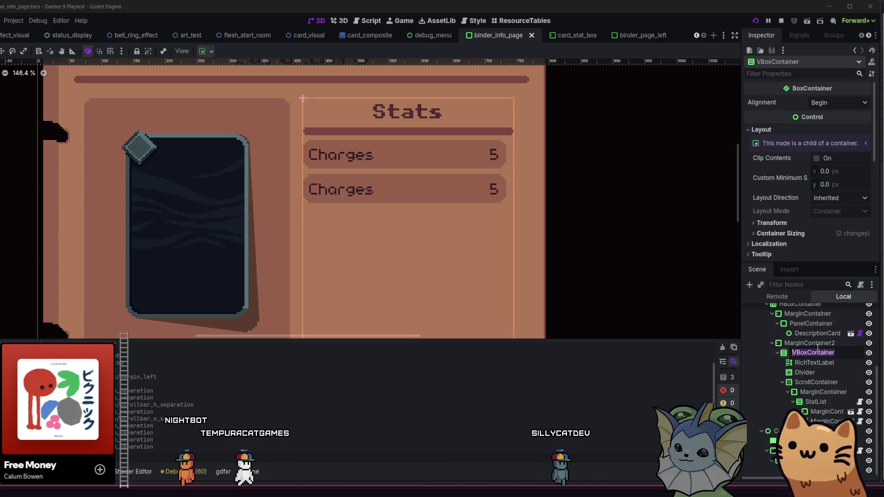
left_click(818, 344)
key("ctrl+a")
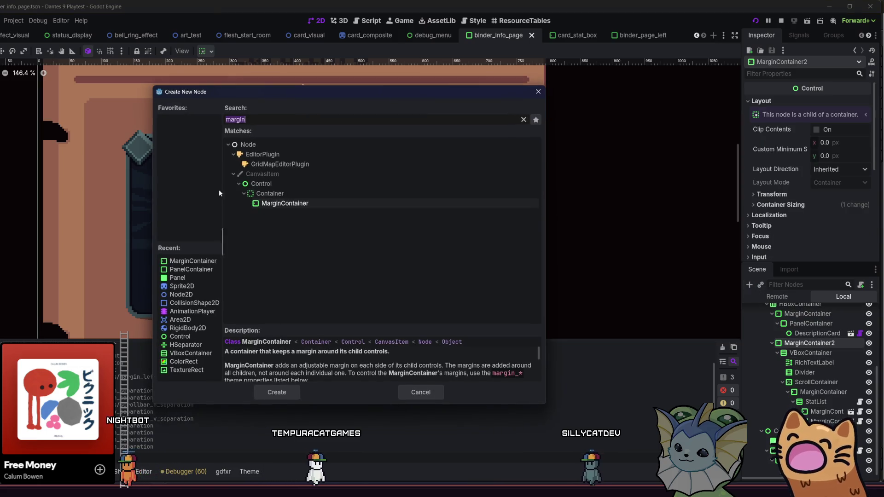
Step: Add a MarginContainer below the Divider, trying and undoing a ScrollContainer nesting
double_click(249, 203)
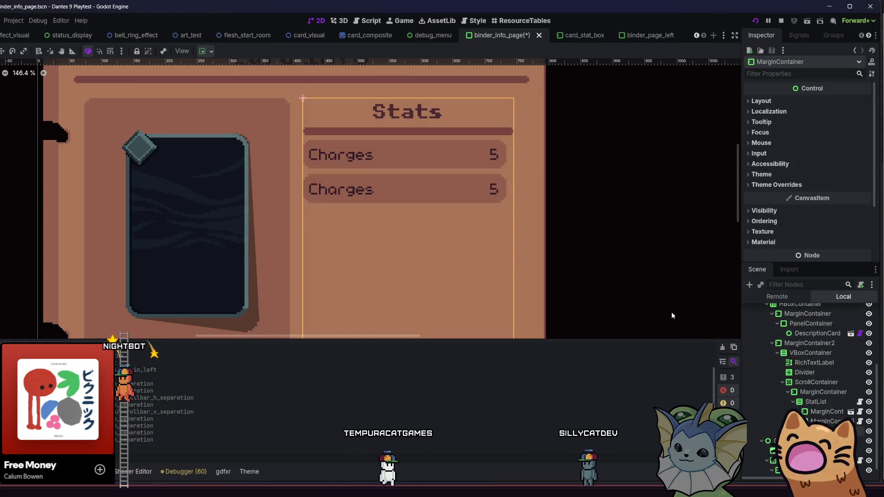
mouse_move(779, 420)
left_mouse_down()
mouse_move(805, 372)
mouse_move(806, 382)
left_mouse_up()
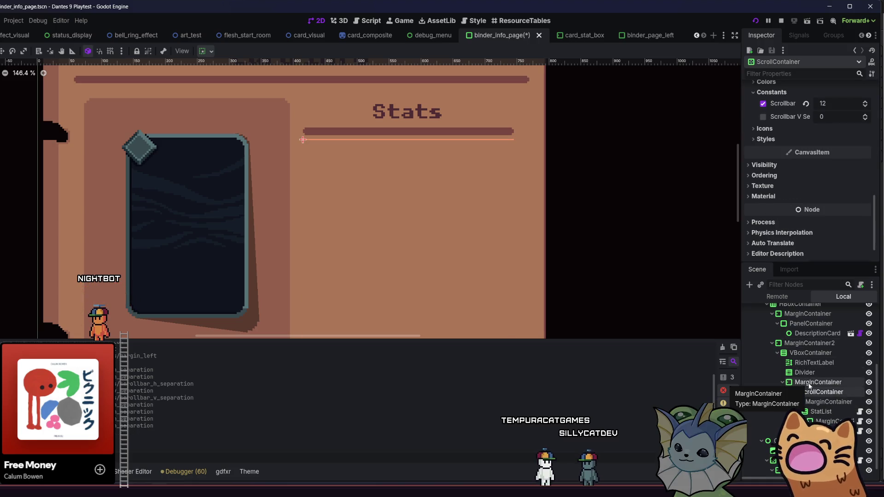
left_click(809, 386)
scroll(490, 184, "down", 1)
scroll(604, 235, "down", 1)
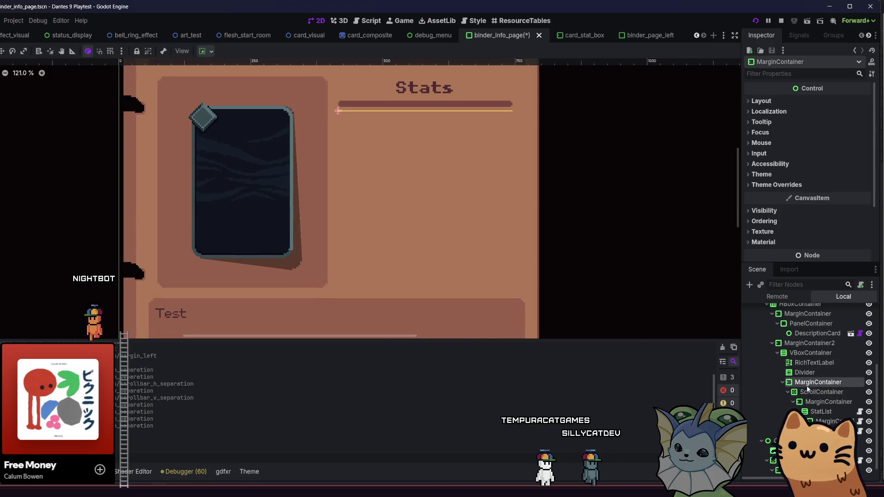
key("ctrl+z")
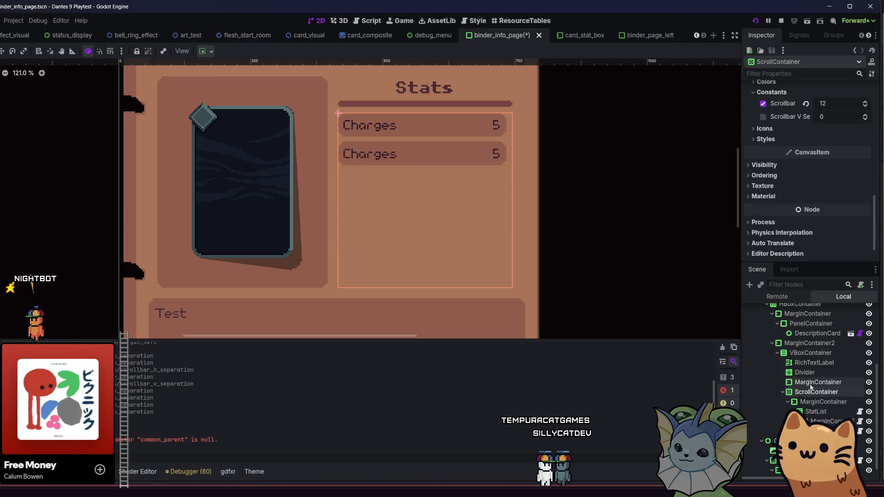
left_click(805, 384)
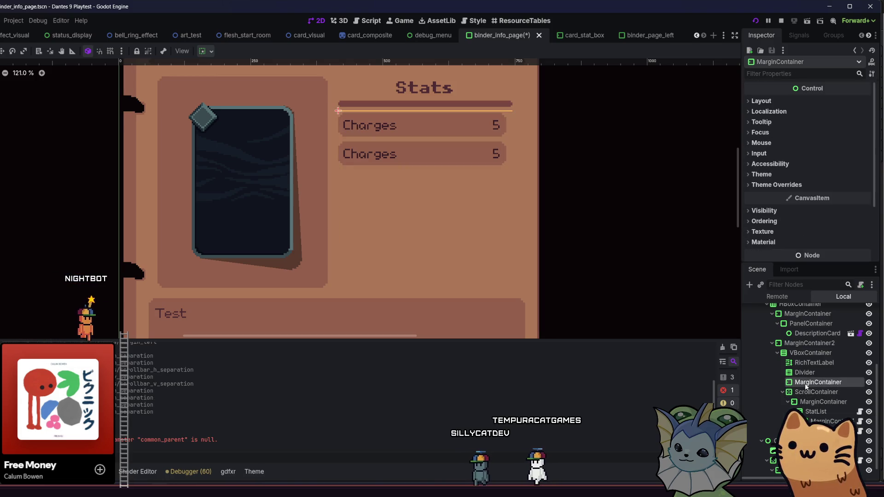
Step: Move the ScrollContainer into the MarginContainer and make the container expand vertically
left_click(206, 52)
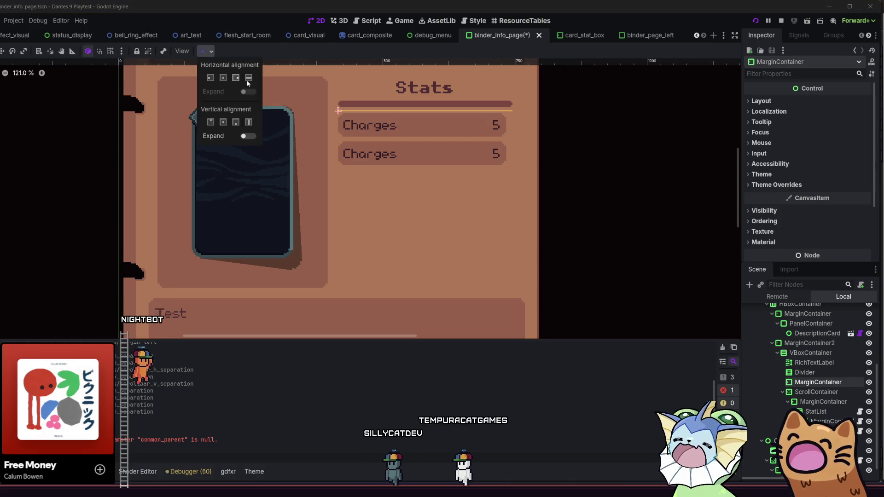
left_click(249, 122)
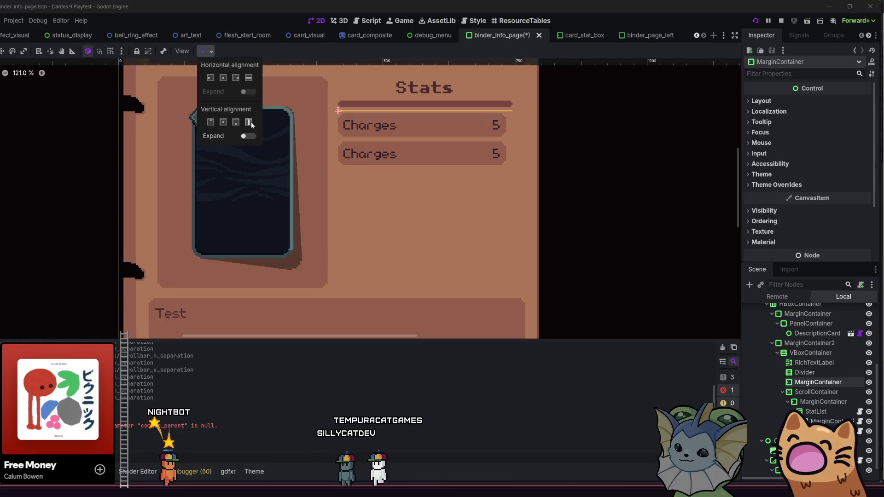
left_click(810, 395)
left_click_drag(810, 395, 813, 385)
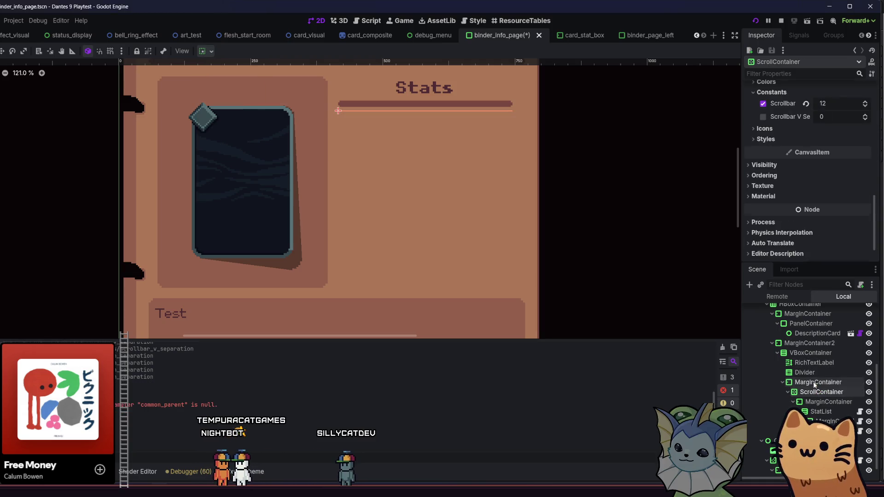
left_click(207, 51)
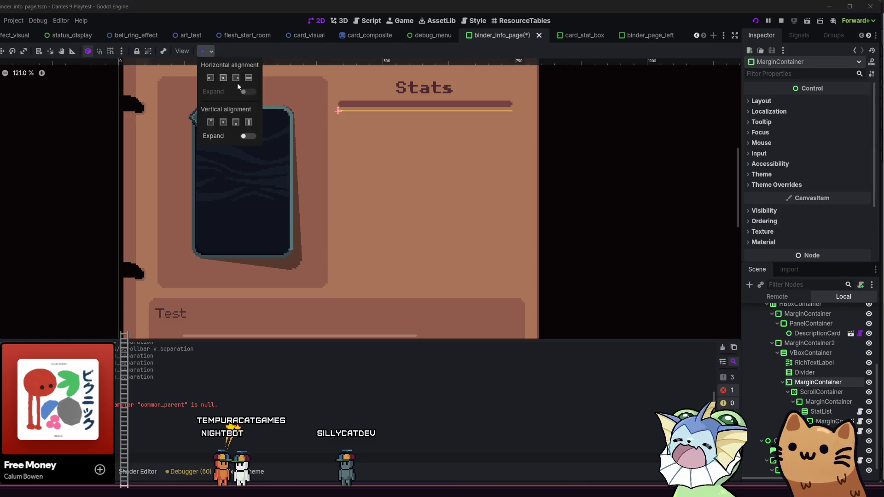
left_click(248, 136)
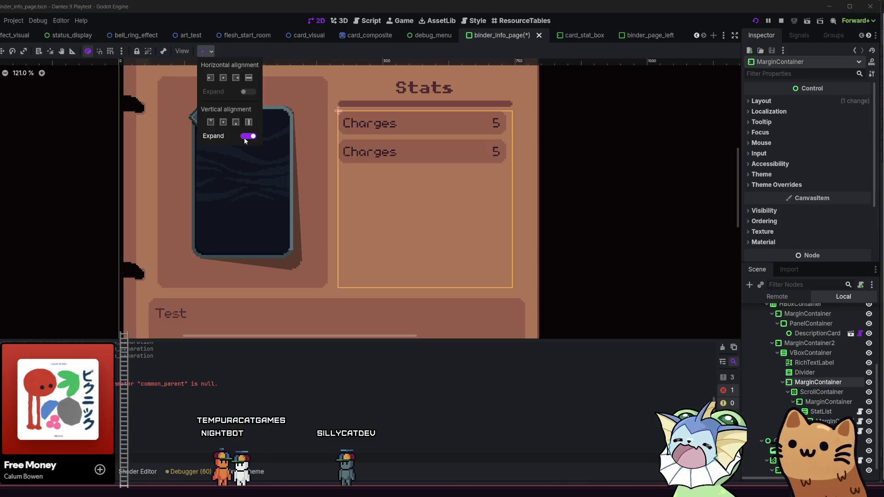
left_click(816, 371)
Step: Override the MarginContainer's right margin to -12, discarding a trial left margin, and save
left_click(776, 184)
left_click(771, 194)
left_click(762, 206)
left_click_drag(828, 206, 842, 206)
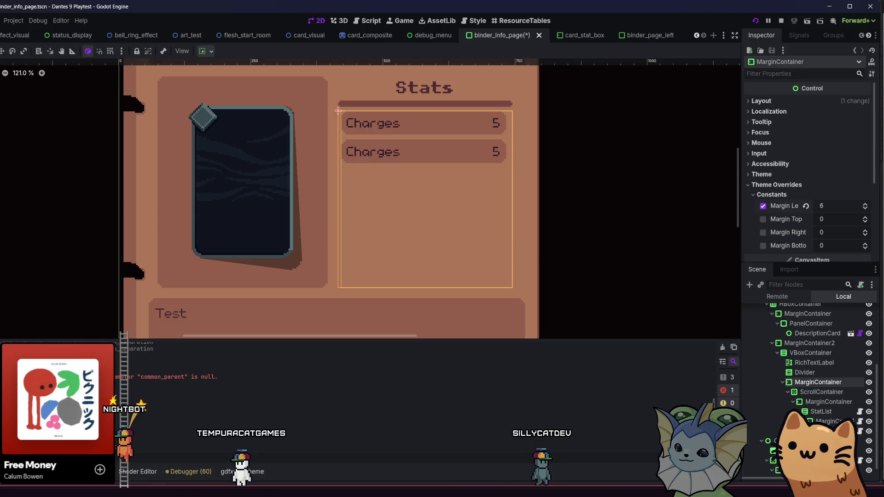
key("ctrl+z")
key("ctrl+z")
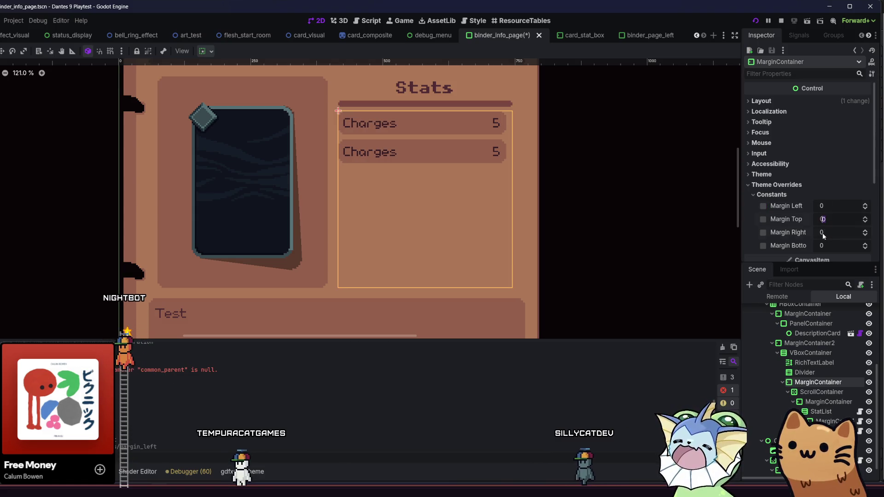
mouse_move(832, 235)
left_mouse_down()
mouse_move(824, 235)
mouse_move(836, 229)
left_mouse_up()
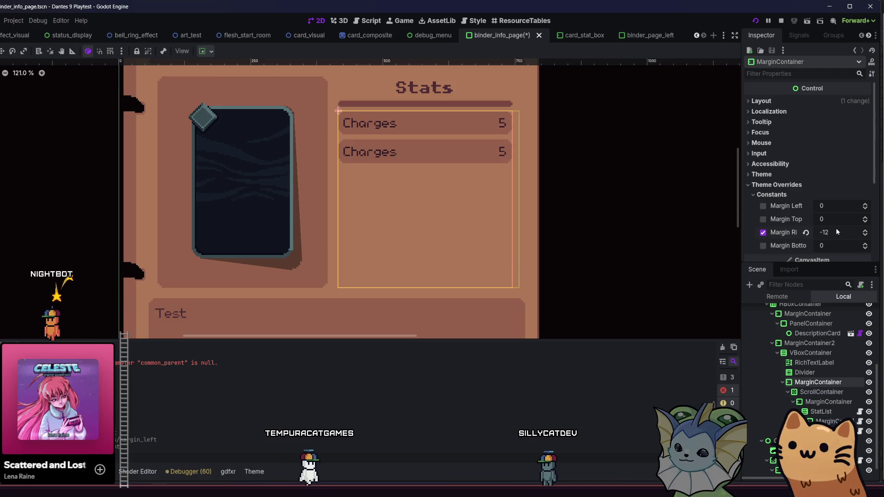
key("ctrl+s")
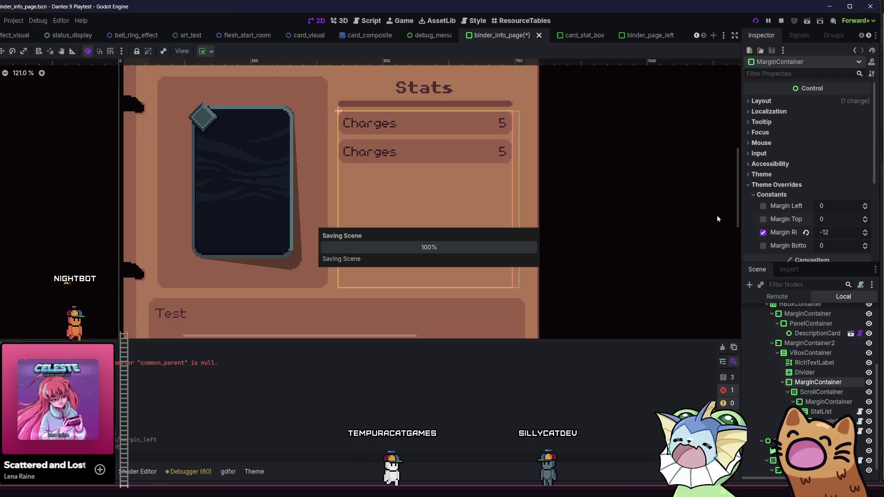
key("ctrl+s")
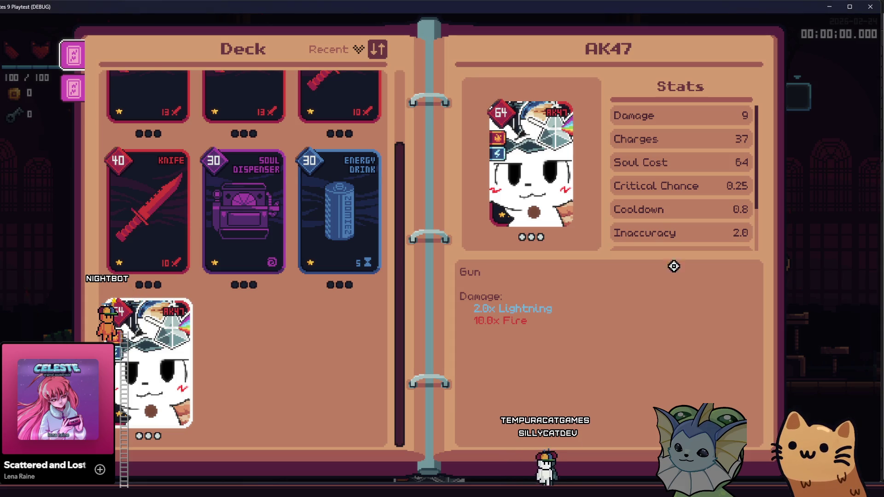
scroll(670, 181, "down", 3)
scroll(669, 184, "up", 3)
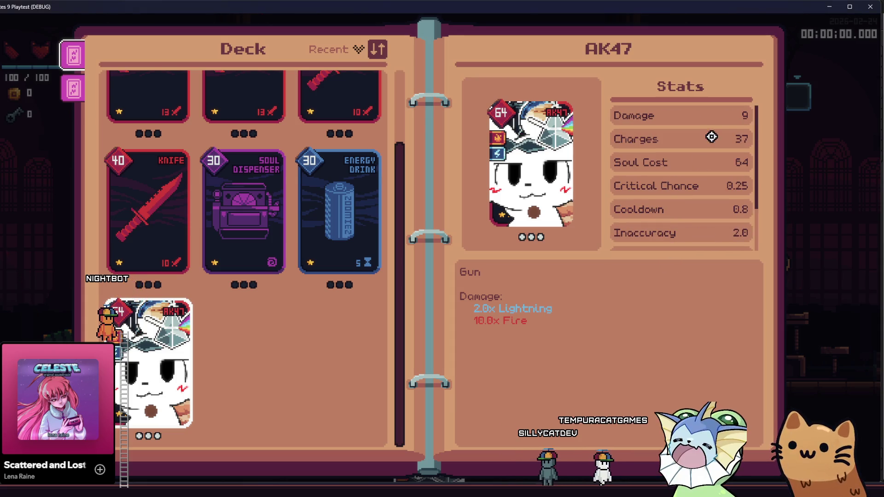
scroll(713, 170, "down", 3)
scroll(714, 170, "up", 3)
scroll(649, 192, "down", 3)
scroll(641, 191, "up", 2)
scroll(735, 171, "up", 1)
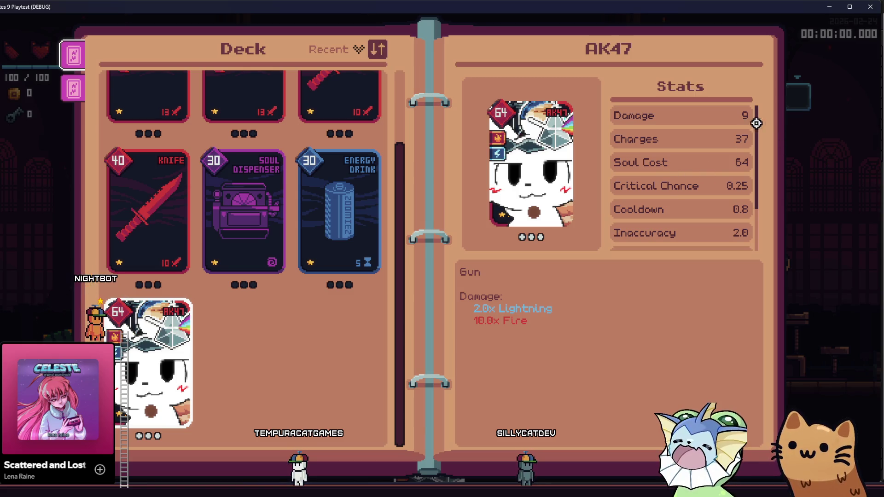
scroll(675, 173, "down", 3)
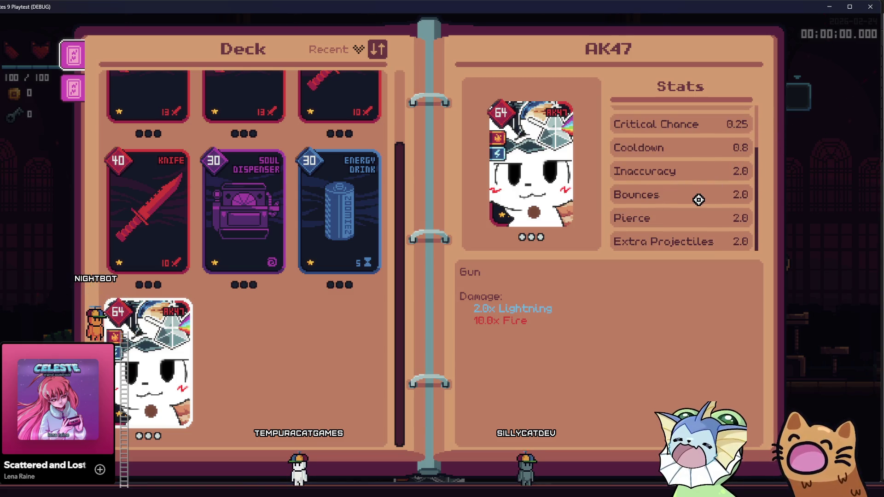
scroll(641, 197, "up", 3)
scroll(696, 200, "down", 3)
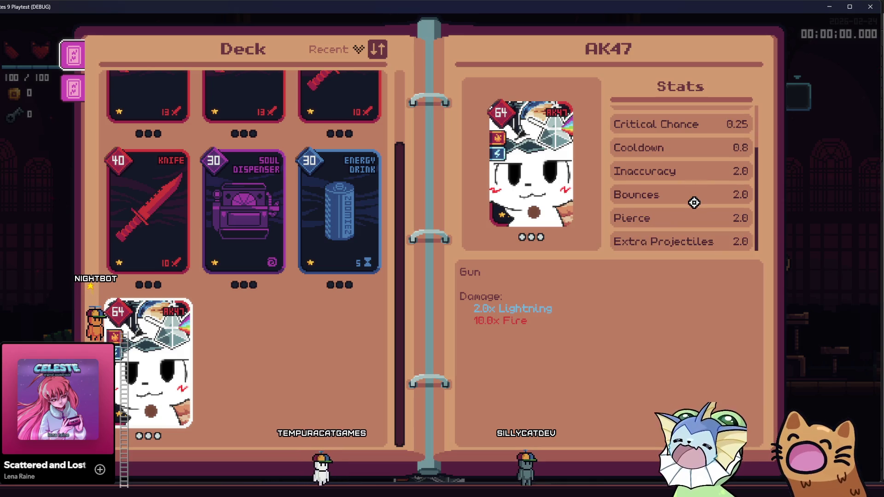
scroll(694, 203, "up", 3)
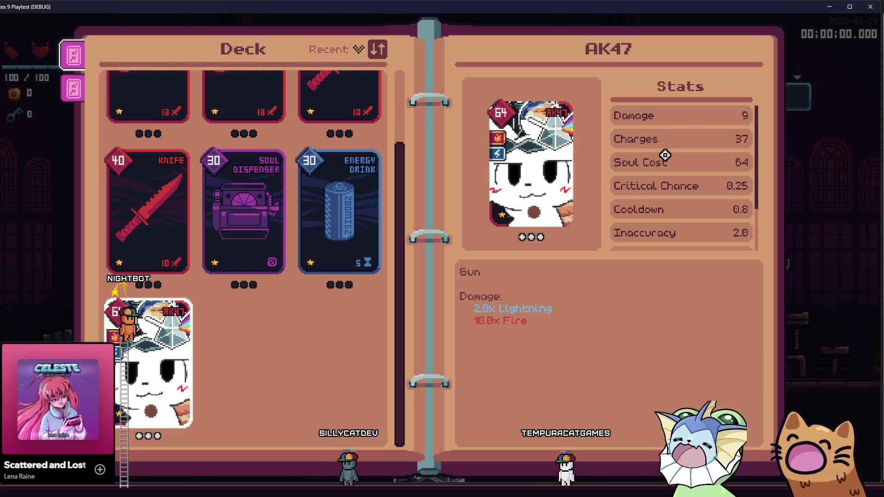
scroll(688, 166, "down", 3)
scroll(671, 179, "up", 3)
scroll(665, 189, "down", 3)
scroll(653, 161, "up", 3)
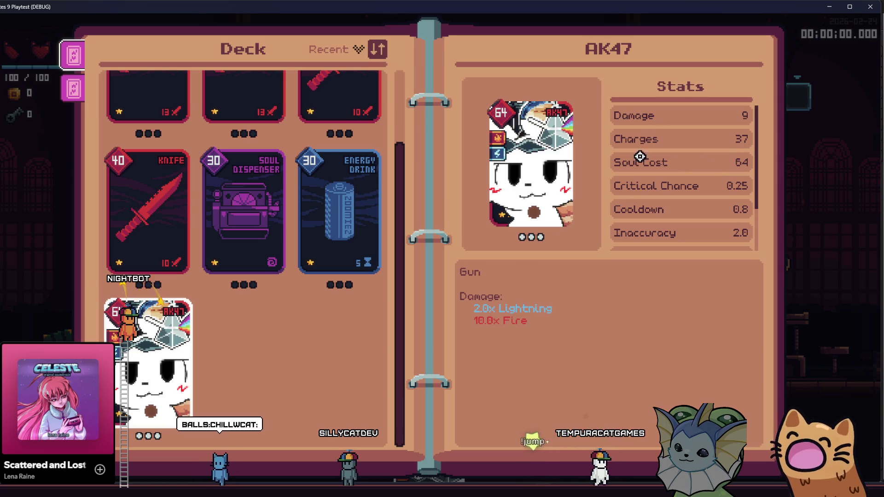
scroll(653, 193, "down", 2)
scroll(663, 172, "up", 2)
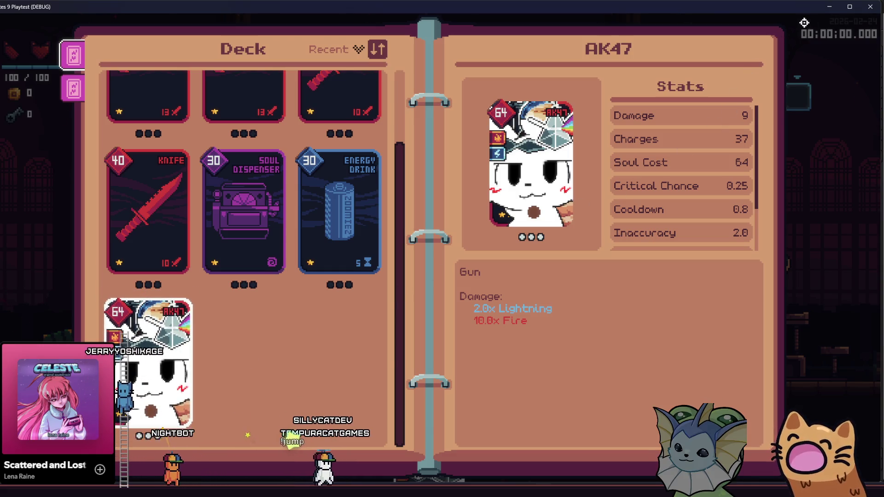
key("alt+Tab")
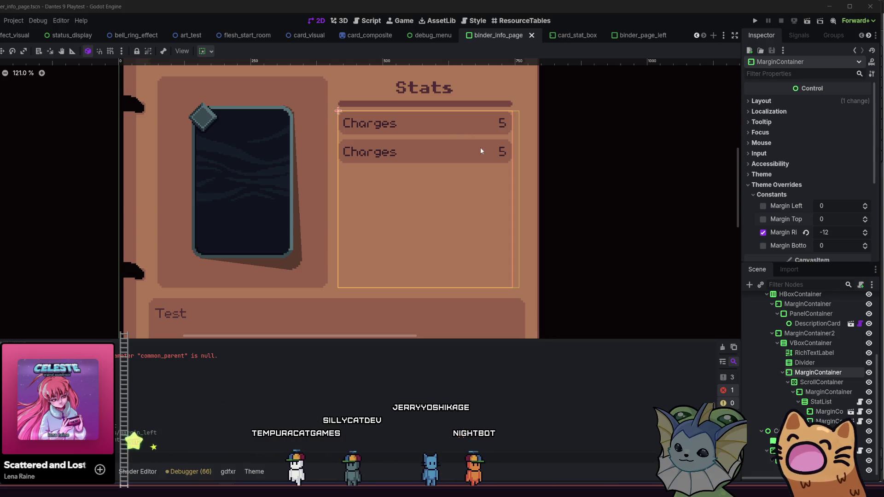
Step: Select then deselect the page's root Panel and switch over to the Aseprite binder mockup
scroll(583, 134, "down", 1)
left_click(630, 171)
left_click(674, 177)
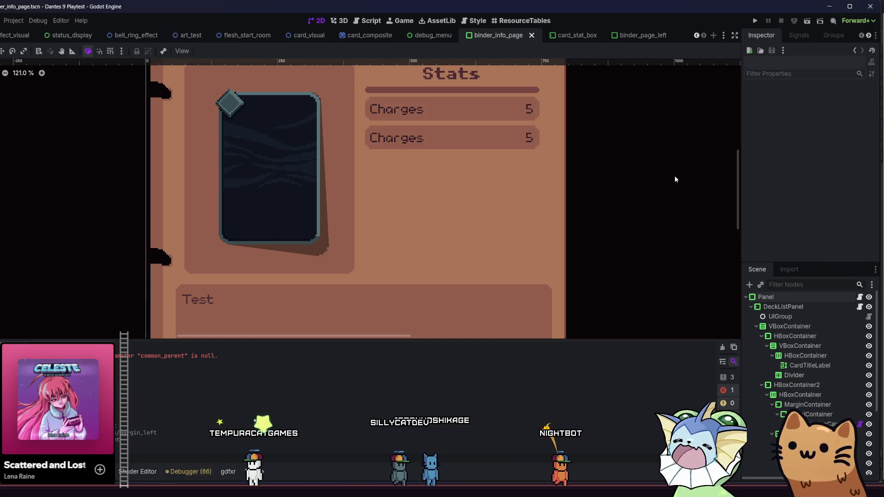
scroll(813, 324, "down", 3)
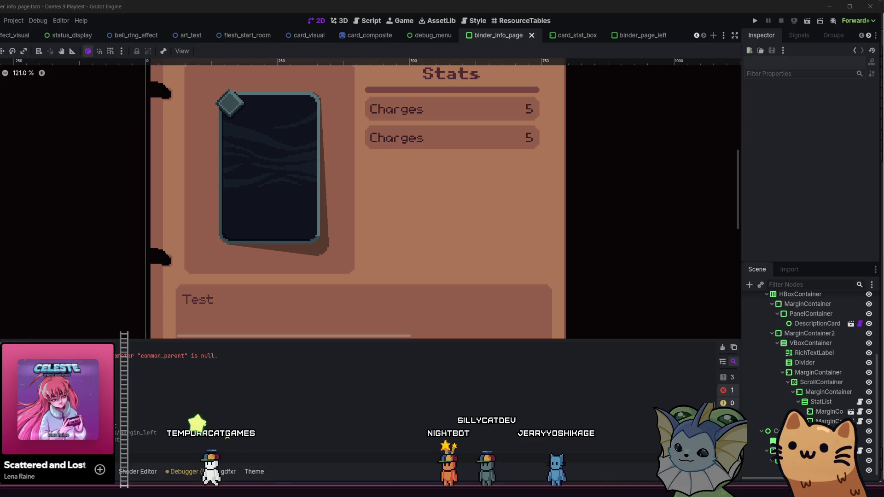
key("alt+Tab")
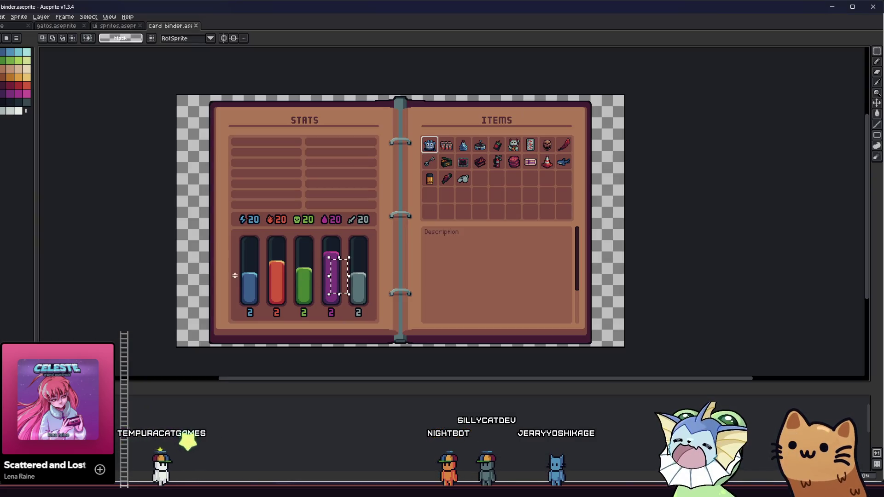
Step: Pan the binder.aseprite mockup to view the whole binder, then return to Godot
left_click_drag(207, 250, 218, 241)
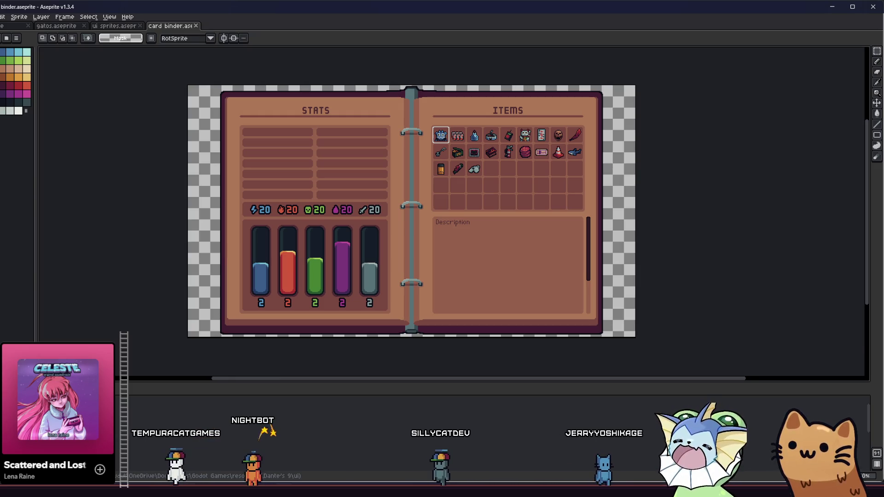
key("alt+Tab")
scroll(318, 265, "down", 3)
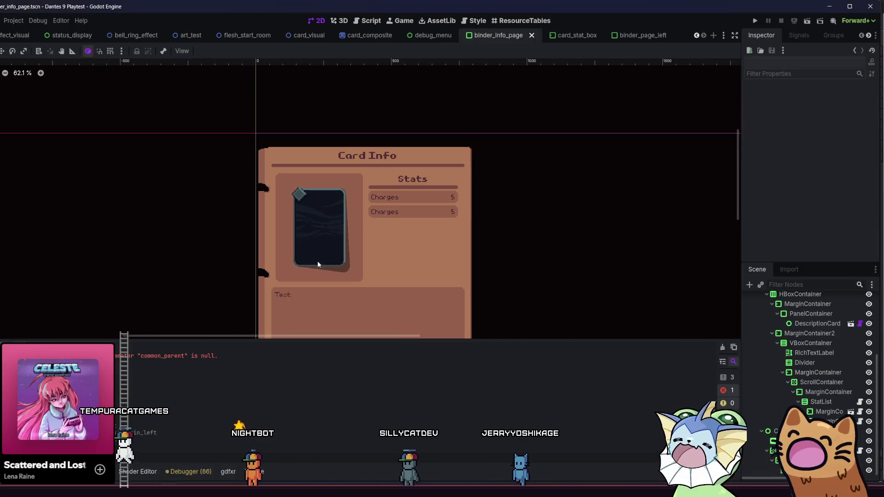
Step: Zoom out to view the whole Card Info page and show the FileSystem dock
left_click_drag(318, 264, 331, 190)
scroll(331, 189, "down", 1)
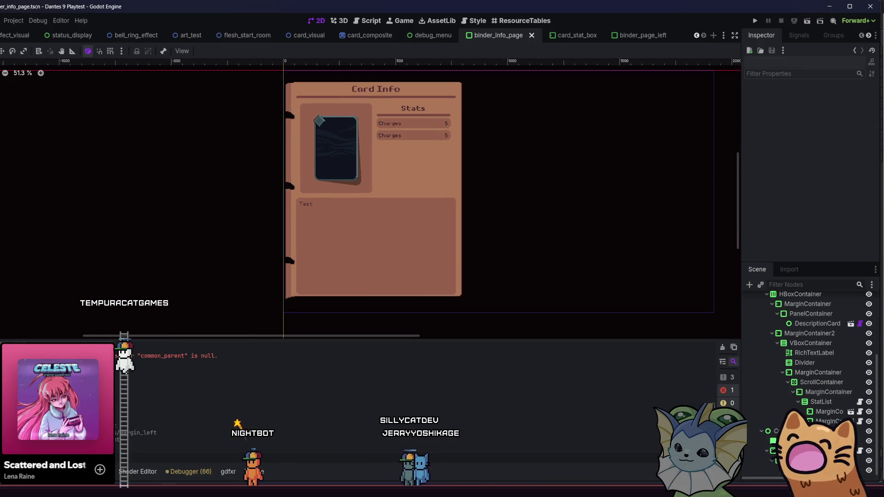
key("alt+f")
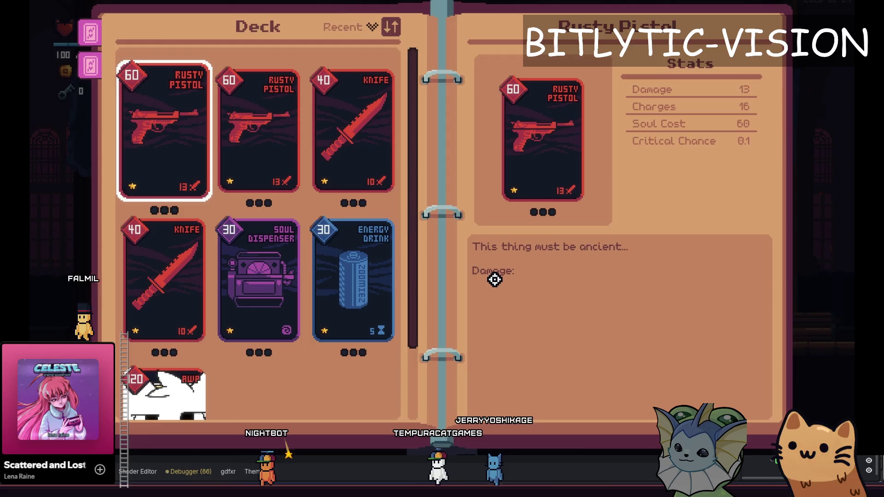
Step: Stop the running game and open player_data.gd through the quick file-open list
key("F8")
key("alt+shift+o")
type("player_data.")
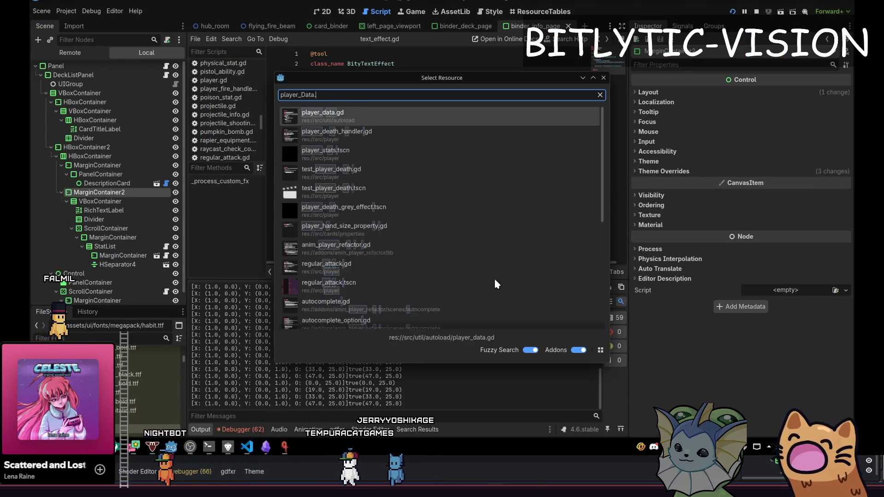
key("Return")
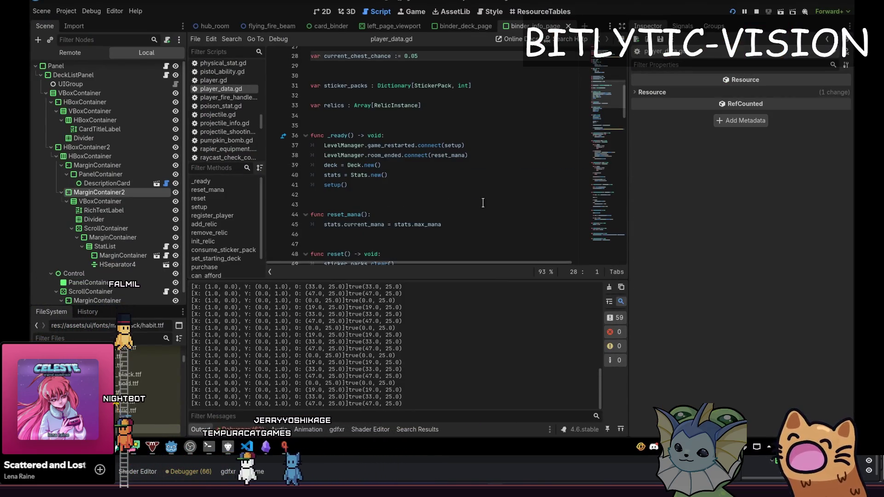
Step: Move the caret to the current_chest_chance reset line in player_data.gd
scroll(475, 162, "down", 10)
left_click(475, 122)
scroll(475, 162, "up", 5)
key("Up")
key("Up")
key("Up")
scroll(475, 162, "up", 4)
scroll(477, 180, "down", 4)
Step: Select lines of setup(), then place the caret after the Stats creation line in _ready
key("shift+Up")
key("shift+Up")
key("shift+Up")
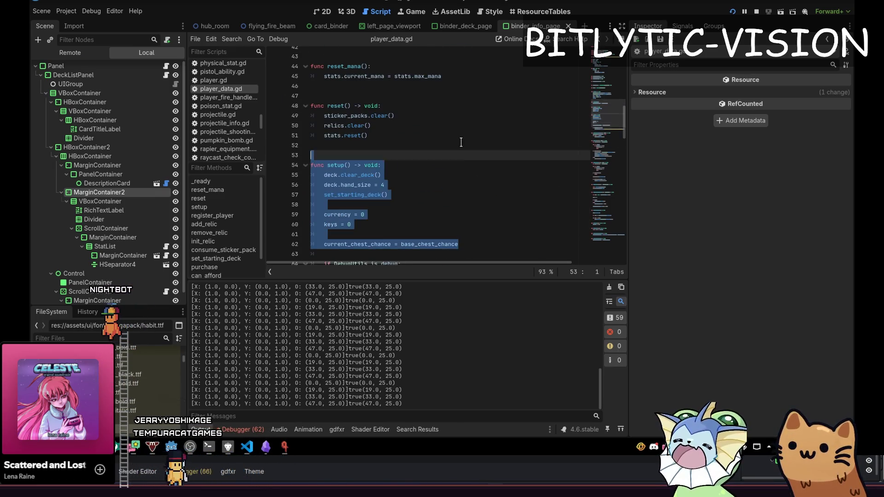
key("shift+Down")
key("shift+Down")
key("shift+Down")
scroll(474, 228, "up", 5)
scroll(474, 227, "down", 5)
scroll(460, 207, "up", 5)
left_click(414, 183)
left_click(416, 175)
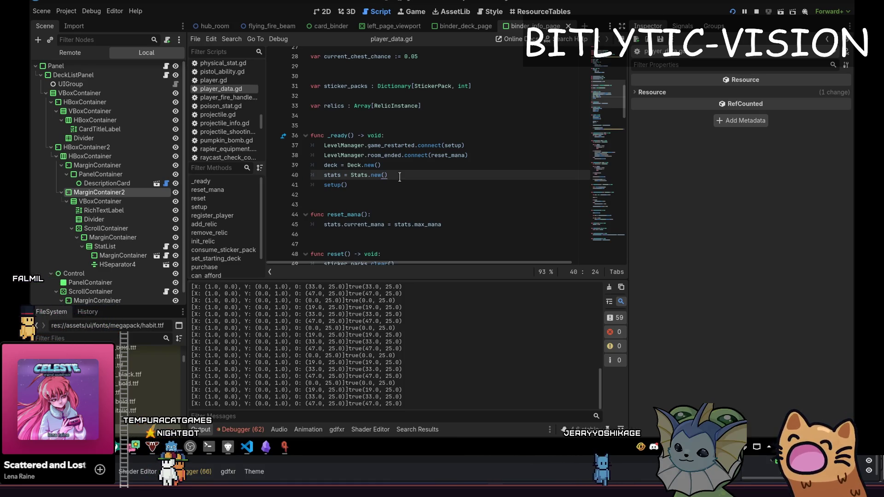
key("ctrl+alt+o")
type("player")
key("Return")
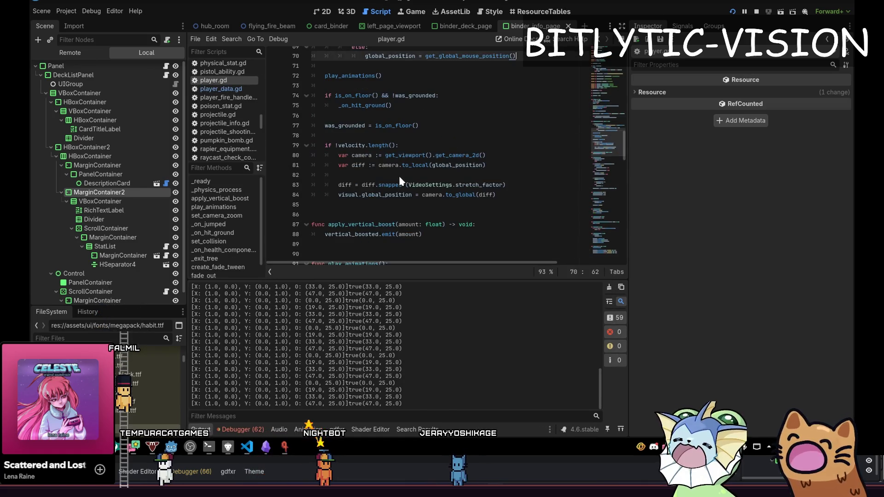
key("Up")
key("Up")
key("Up")
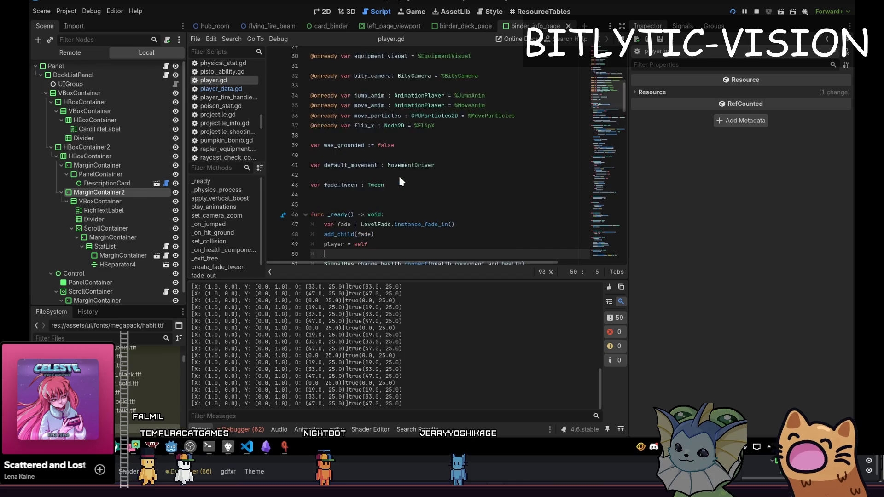
key("Down")
key("Down")
key("Down")
key("Up")
key("Up")
key("Up")
key("Down")
key("Down")
key("End")
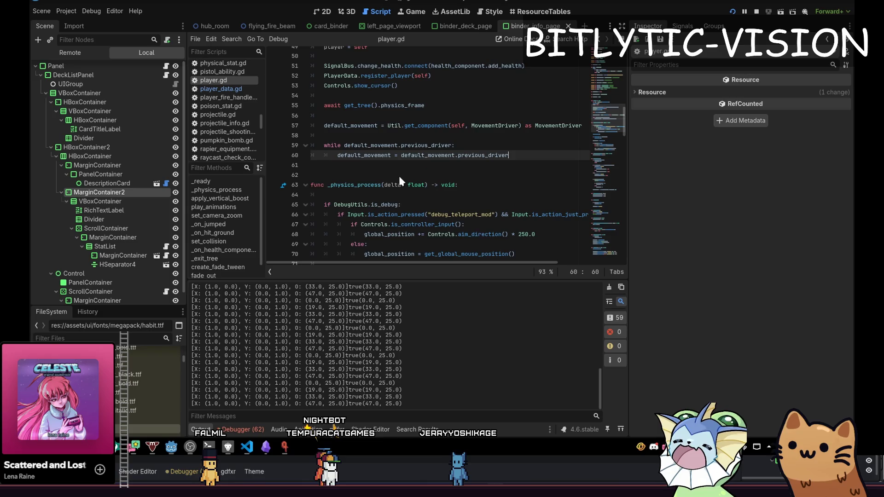
key("shift+alt+o")
type("pla")
type("yer_data.")
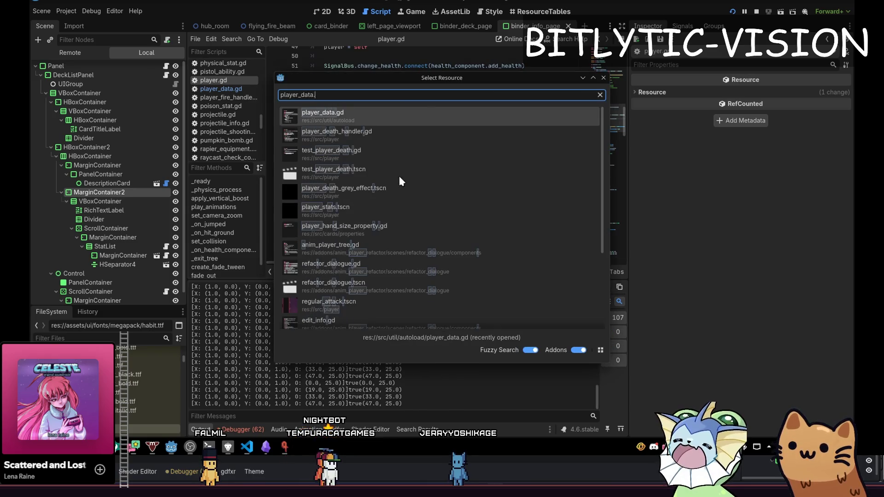
key("Return")
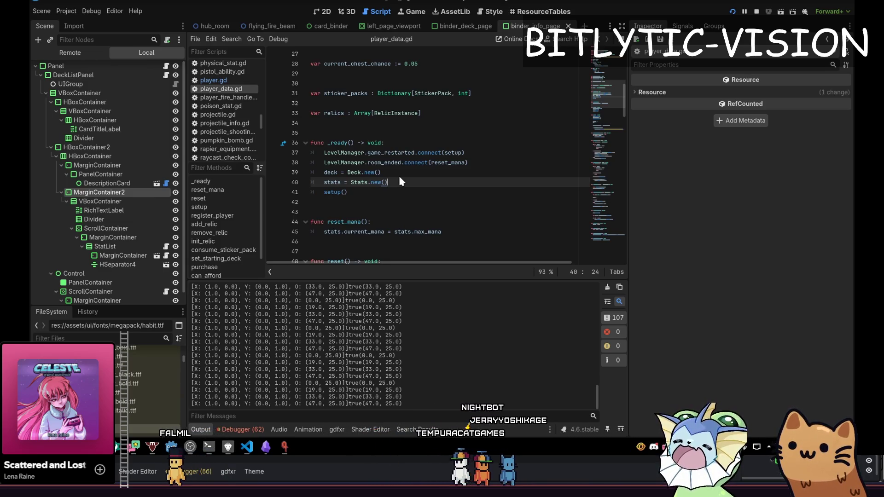
Step: Jump through player_data.gd from the top to the keys setter and _ready function
key("ctrl+Home")
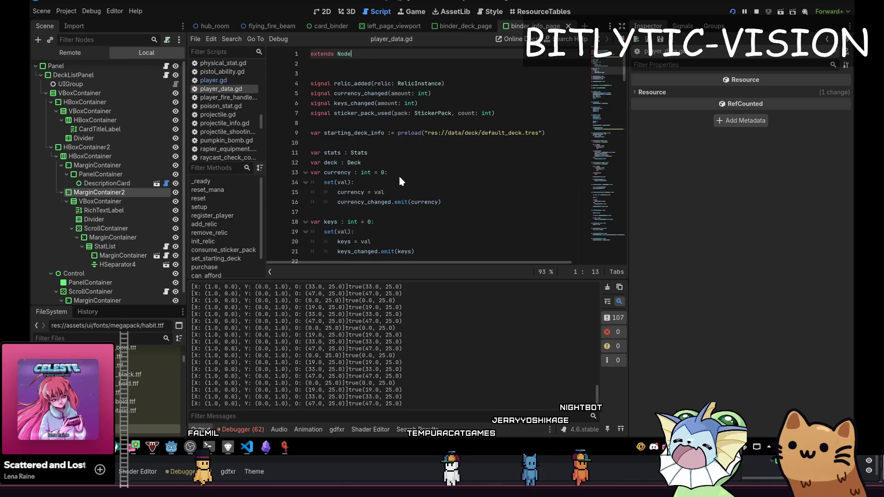
key("alt+Left")
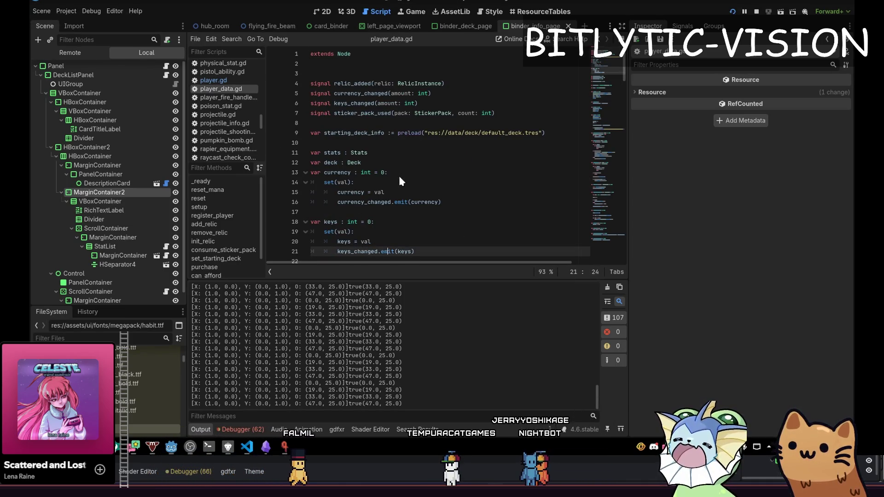
key("alt+Left")
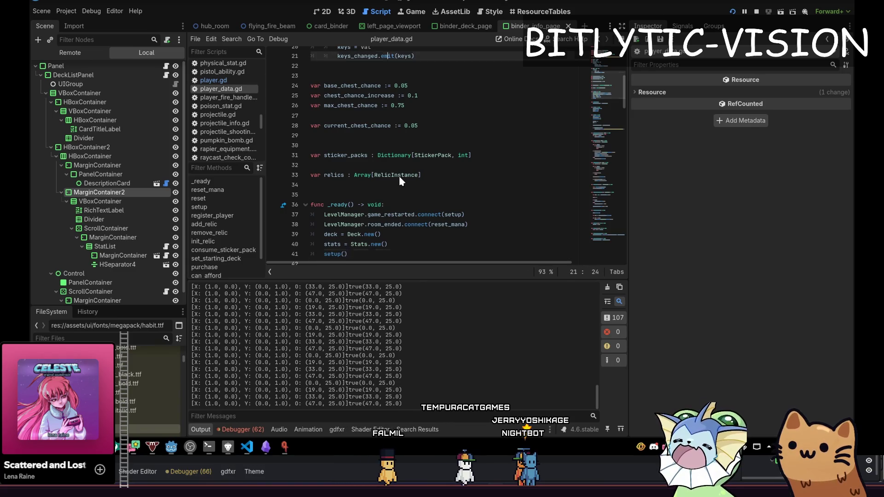
Step: Open player.gd and search it for 'stats'
key("ctrl+alt+o")
type("player.g")
key("Return")
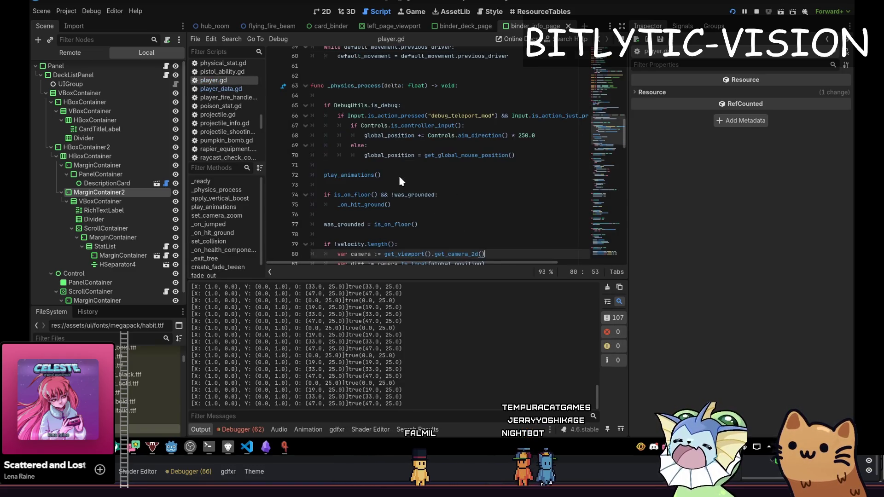
key("ctrl+f")
type("stats")
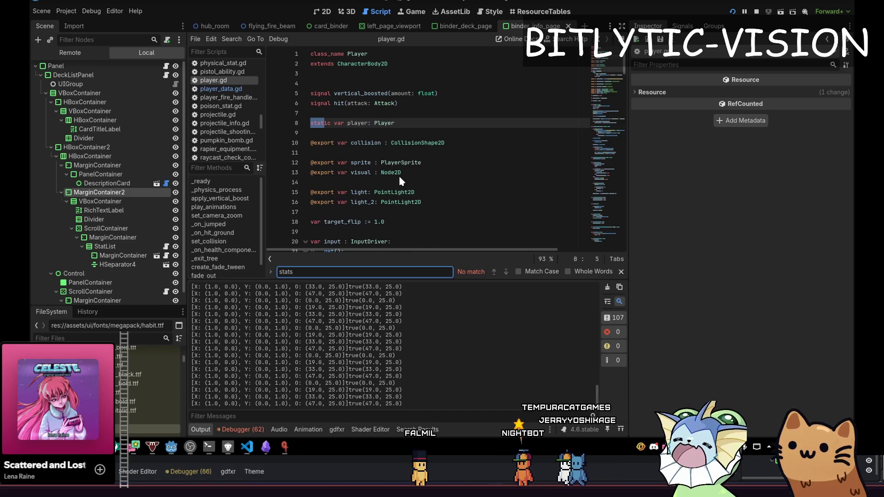
key("Escape")
Step: Reopen player_data.gd and search it for 'player' to reach a match
key("ctrl+alt+o")
type("player_data")
key("Return")
key("ctrl+f")
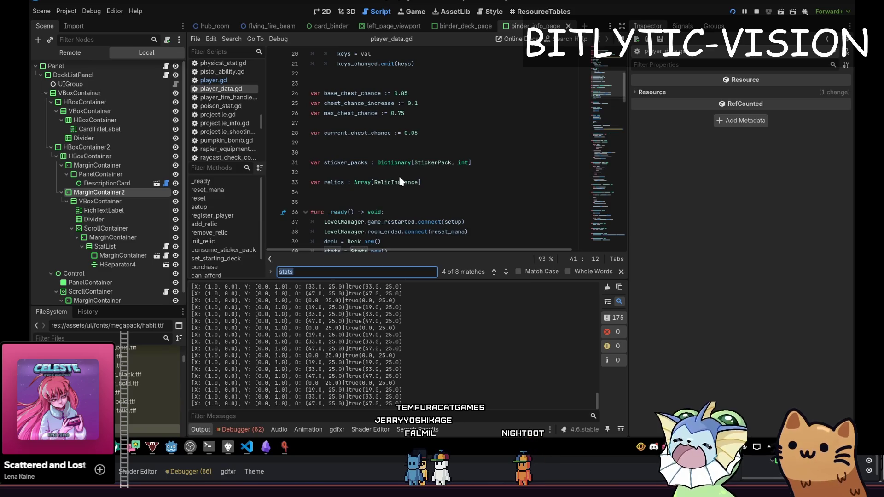
key("Return")
type("player")
key("Return")
key("Return")
key("Return")
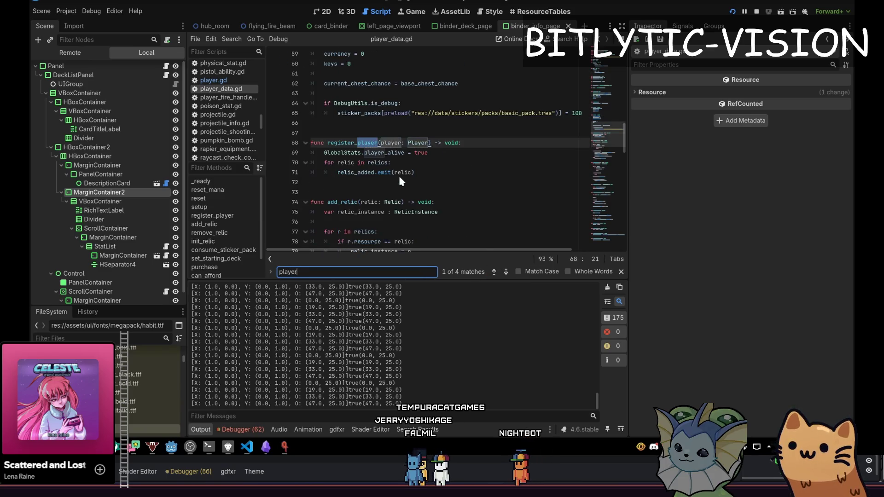
key("Escape")
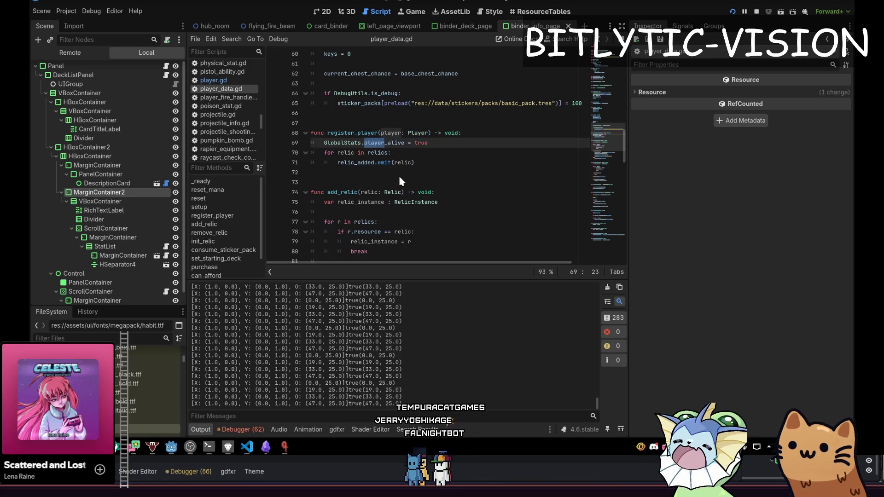
Step: Page through player_data.gd from the register_player line, then switch to the binder scene window
key("Up")
key("End")
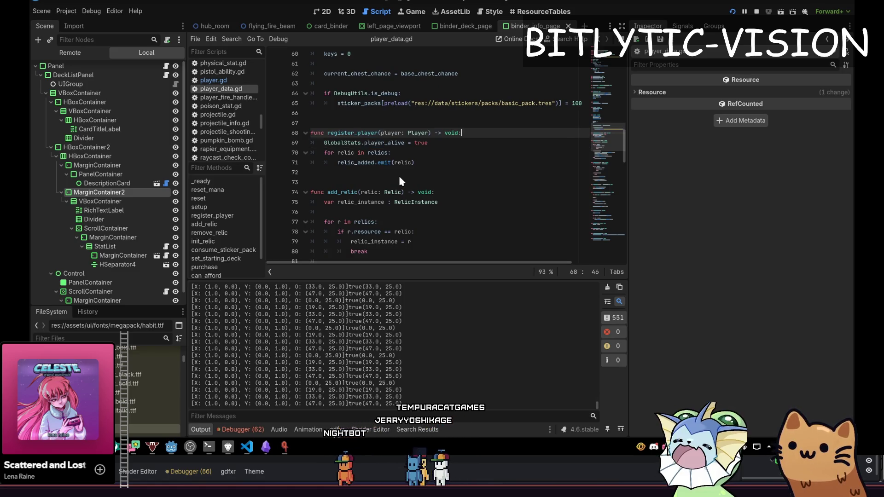
key("Page_Up")
key("Page_Up")
key("Page_Up")
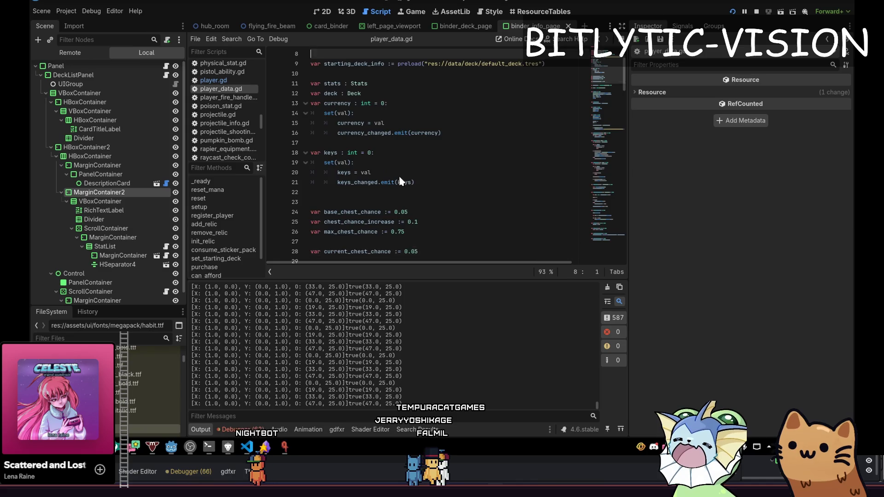
key("Page_Down")
key("Page_Down")
key("Page_Down")
key("ctrl+f")
type("registe")
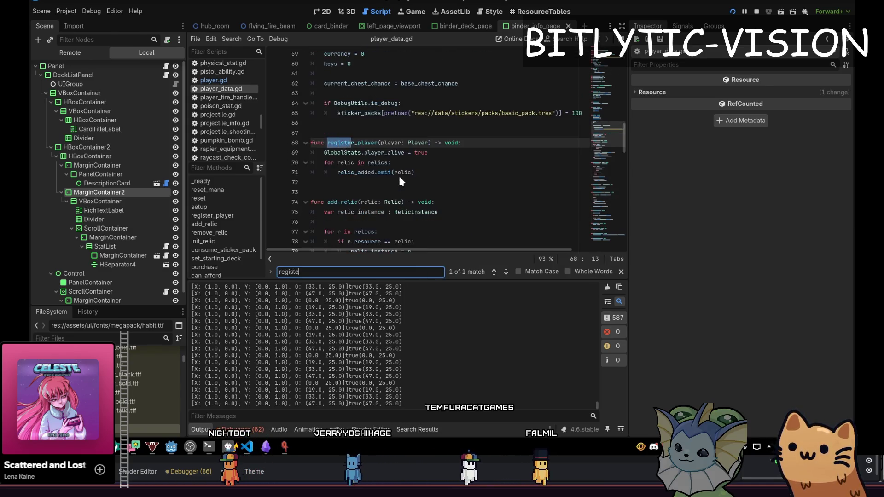
key("alt+Tab")
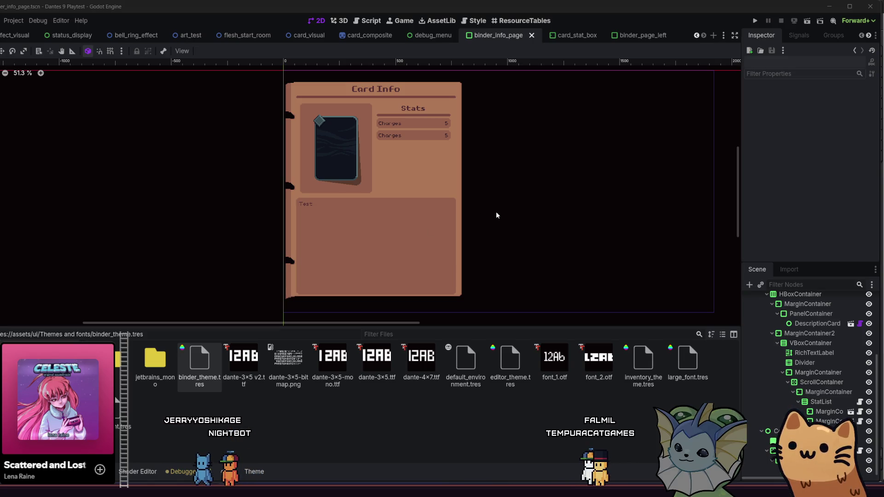
Step: Open player_data.gd and place the caret in register_player after the player_alive line
key("shift+alt+o")
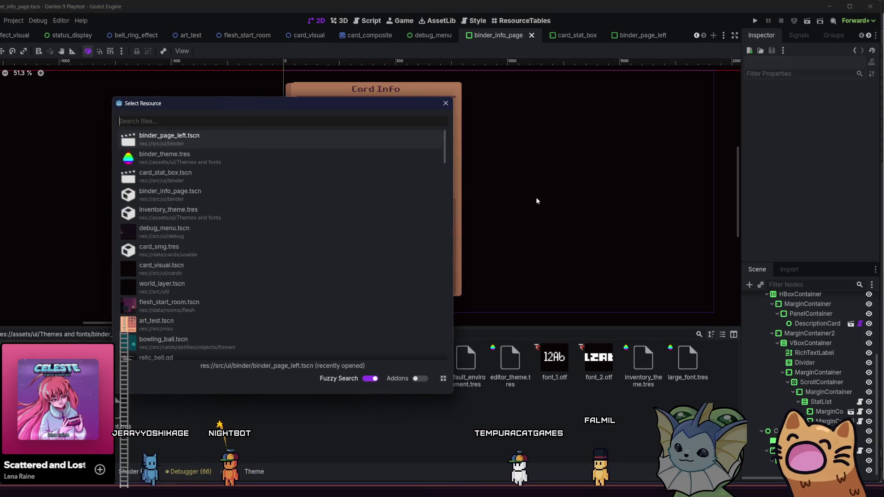
type("player_data")
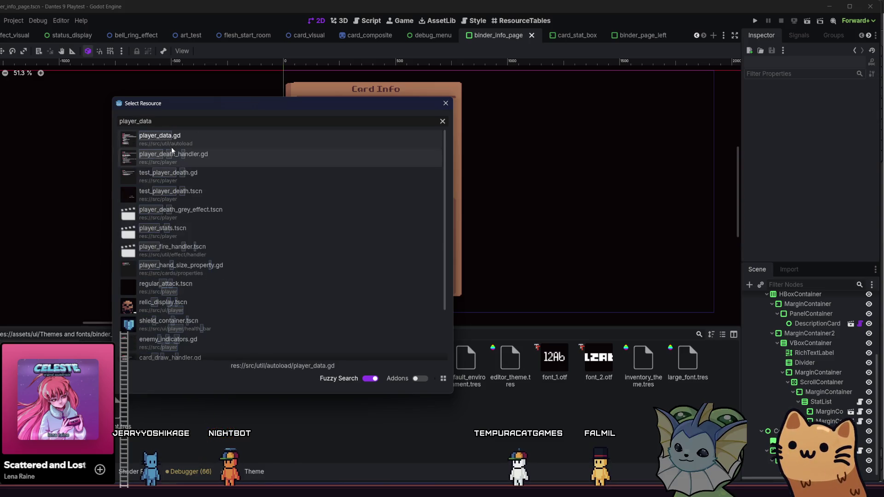
double_click(224, 138)
scroll(223, 139, "down", 15)
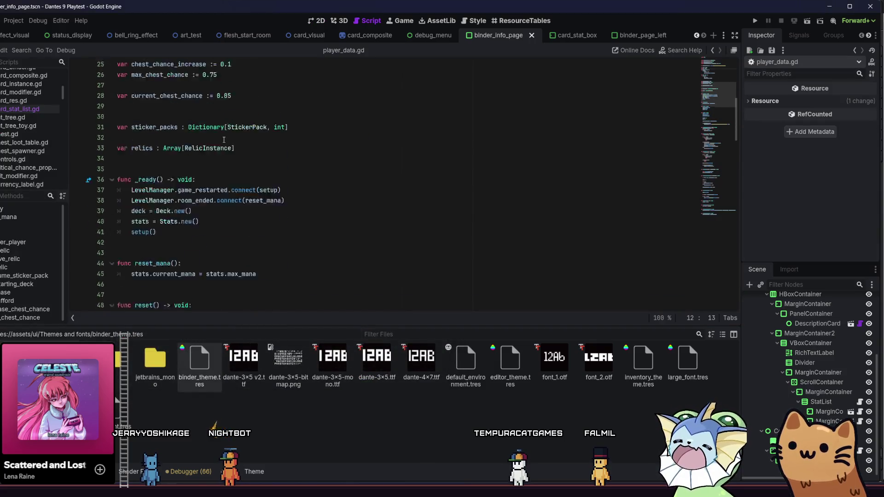
left_click(250, 191)
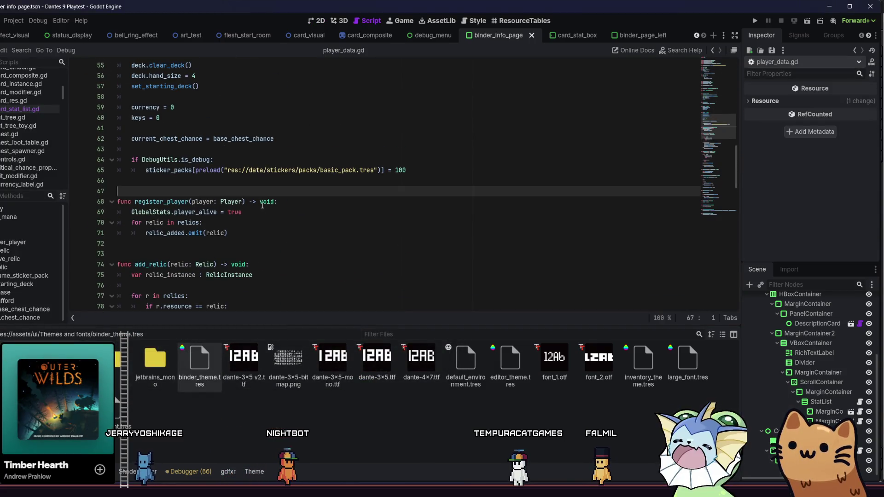
left_click(264, 211)
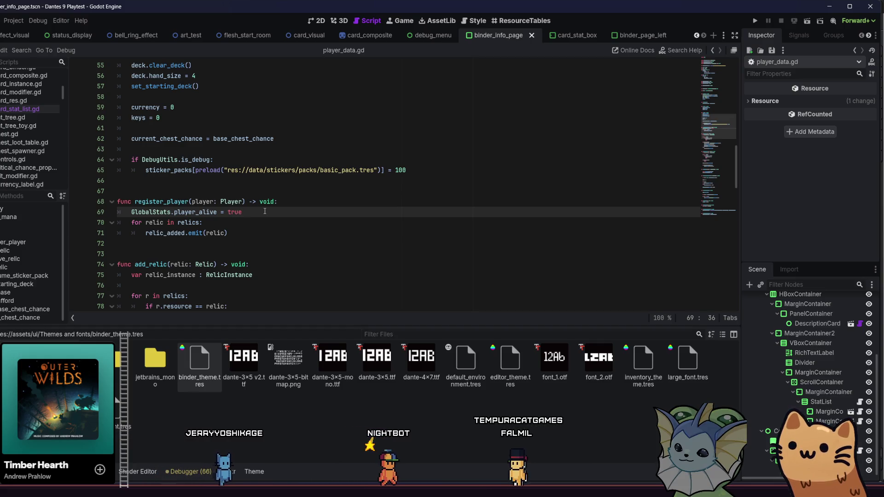
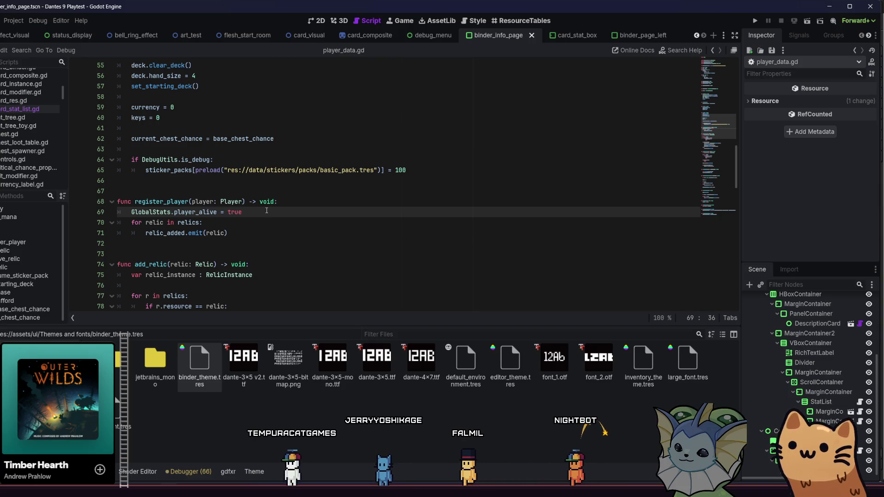
Step: Scroll player_data.gd to the top and jump from the Stats type on line 11 to stats.gd
scroll(421, 164, "up", 14)
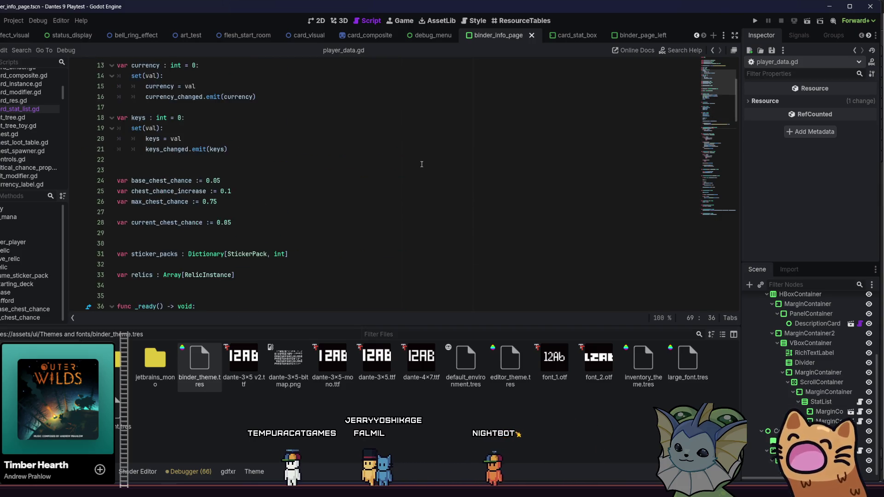
scroll(421, 164, "up", 4)
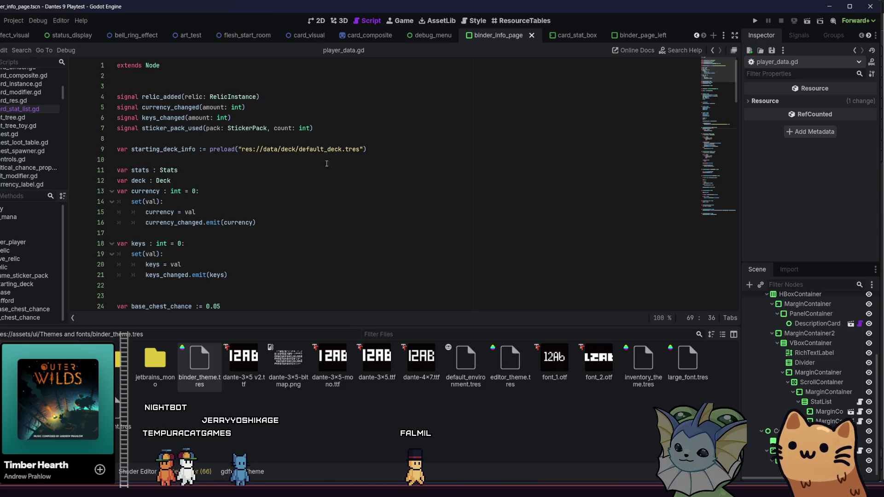
left_click(170, 170, "ctrl")
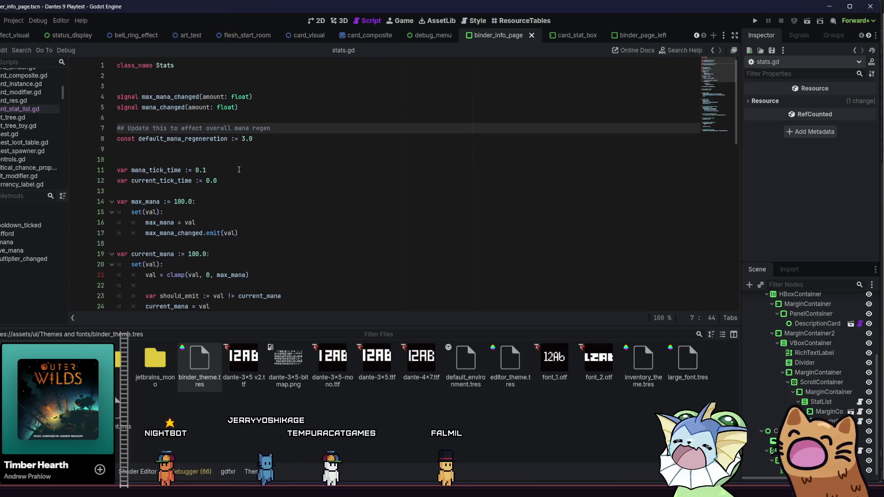
Step: Add 'var base_physical_damage := 10.0' below mana_regen_rate in stats.gd
left_click(243, 180)
scroll(243, 179, "down", 1)
scroll(243, 179, "down", 6)
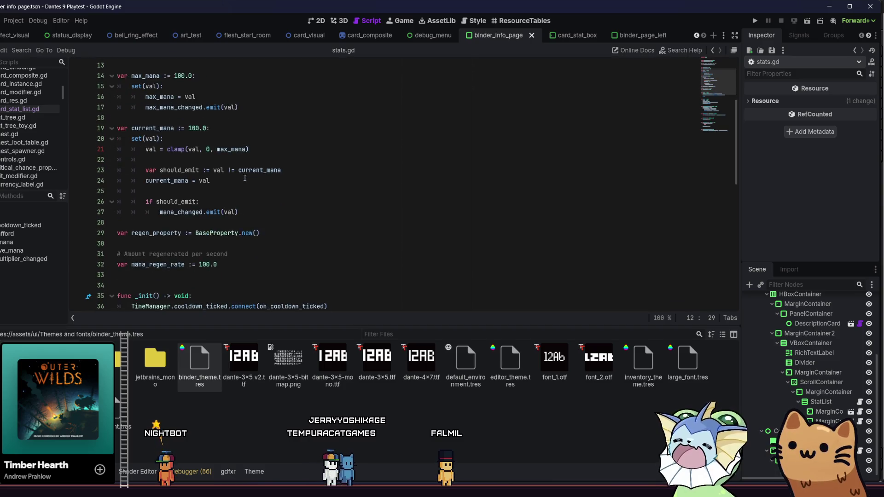
left_click(243, 191)
left_click(248, 198)
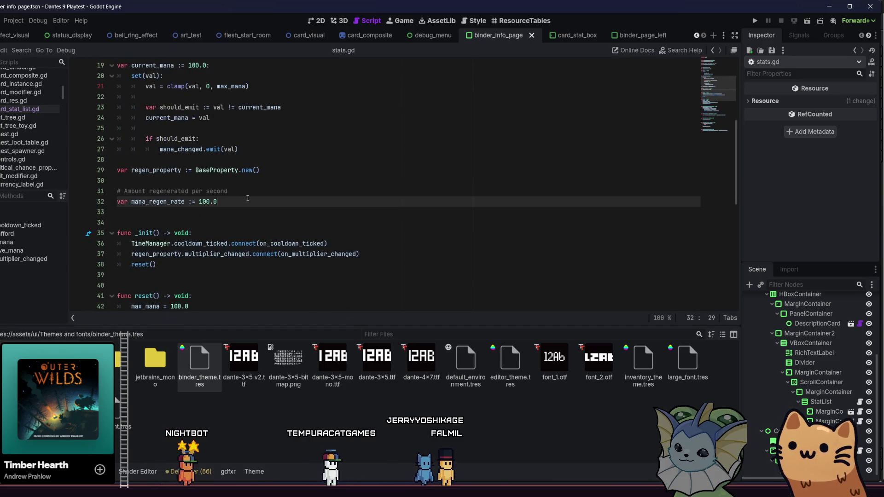
key("Return")
key("Return")
type("var base_physical")
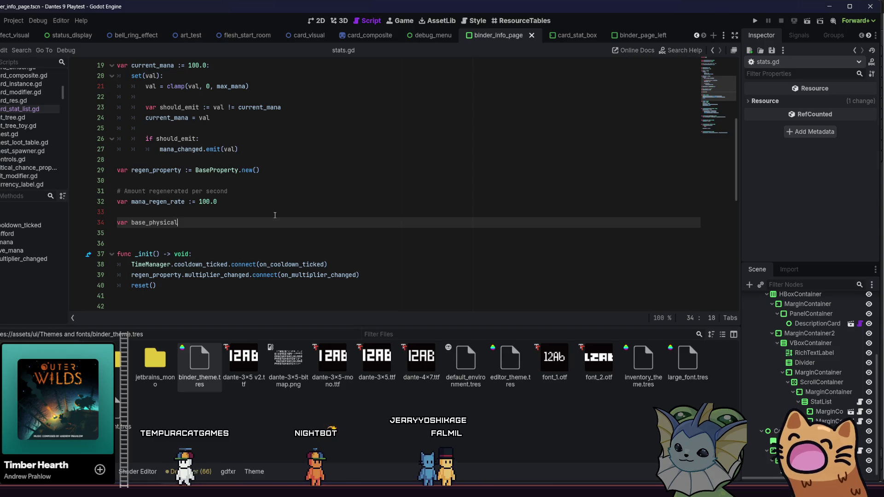
type("= 10.0")
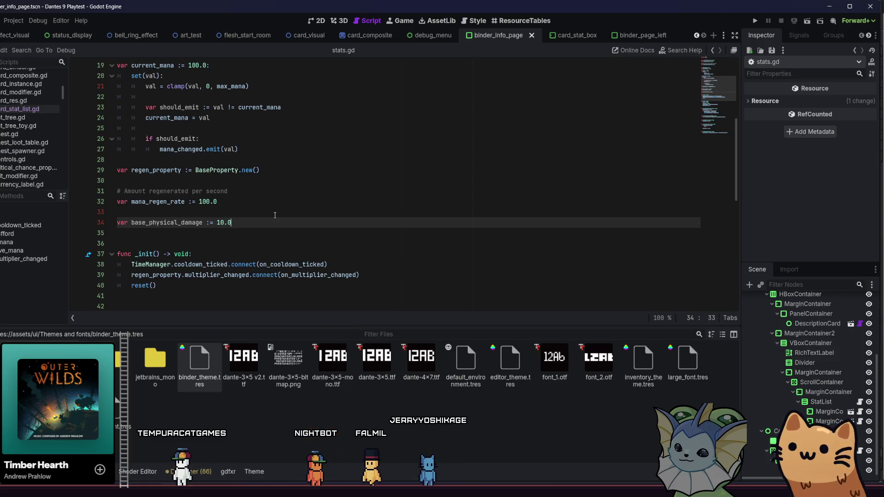
Step: Start another 'var base_physical' line below it, then switch to the 'Stuff for publisher to do' note
key("Return")
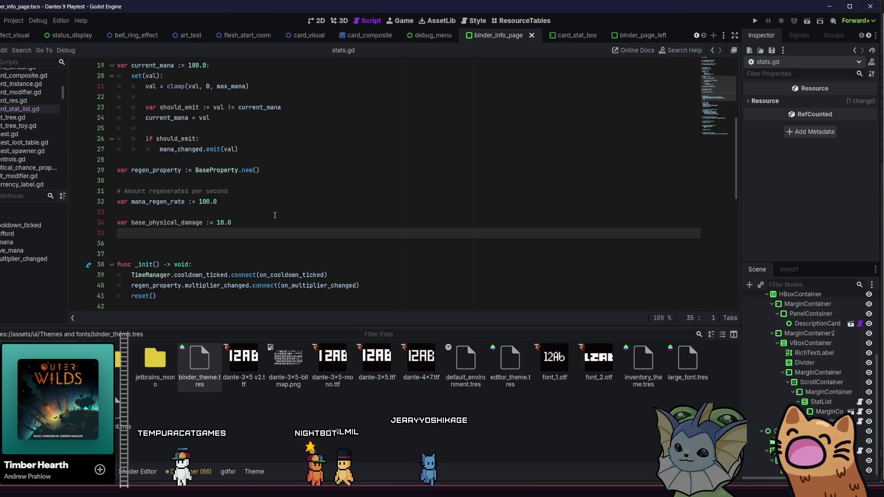
type("var base_")
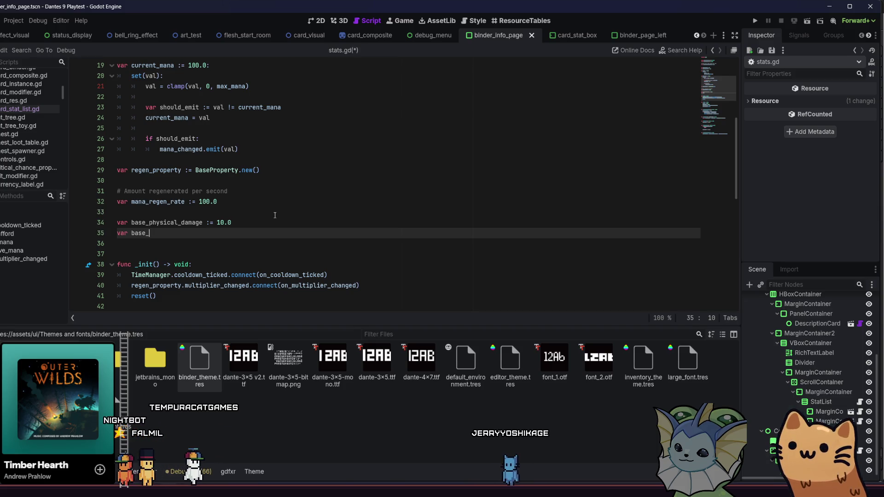
key("BackSpace")
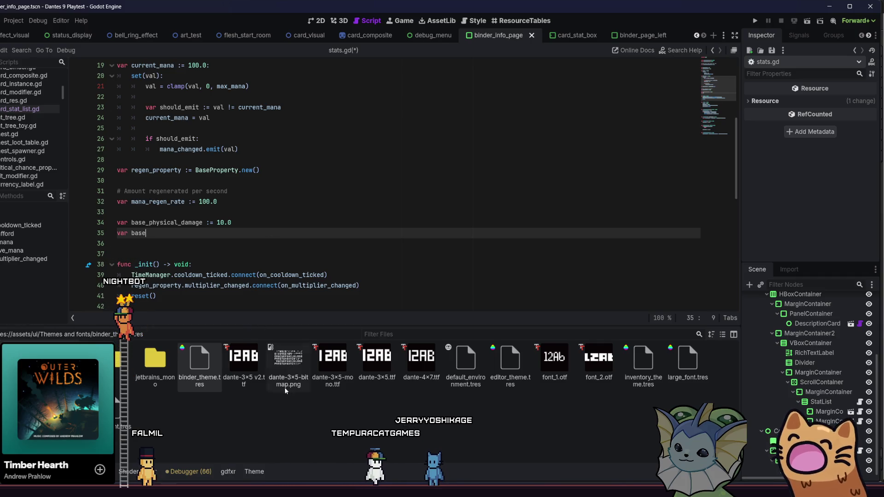
mouse_move(360, 490)
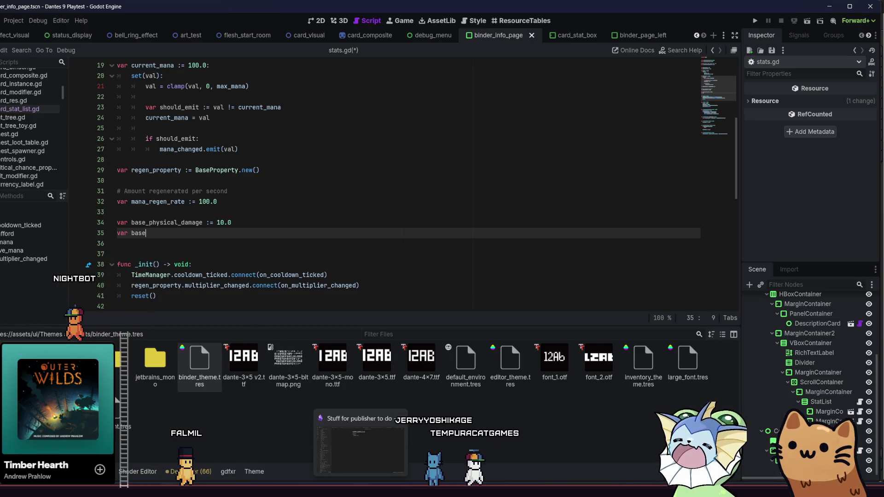
left_click(360, 444)
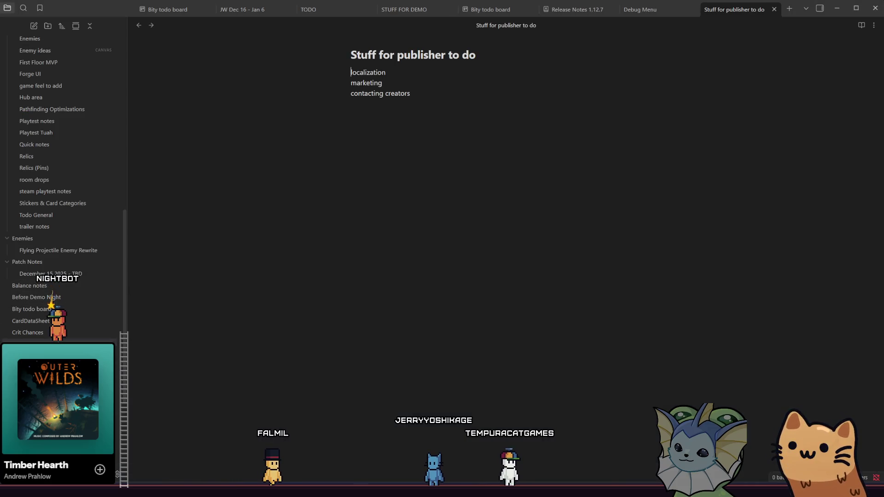
scroll(128, 289, "down", 1)
left_click(68, 324)
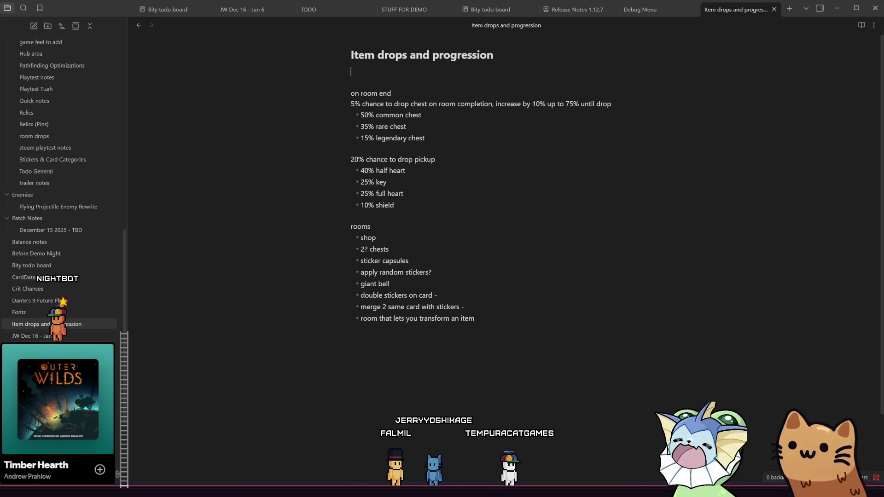
mouse_move(90, 283)
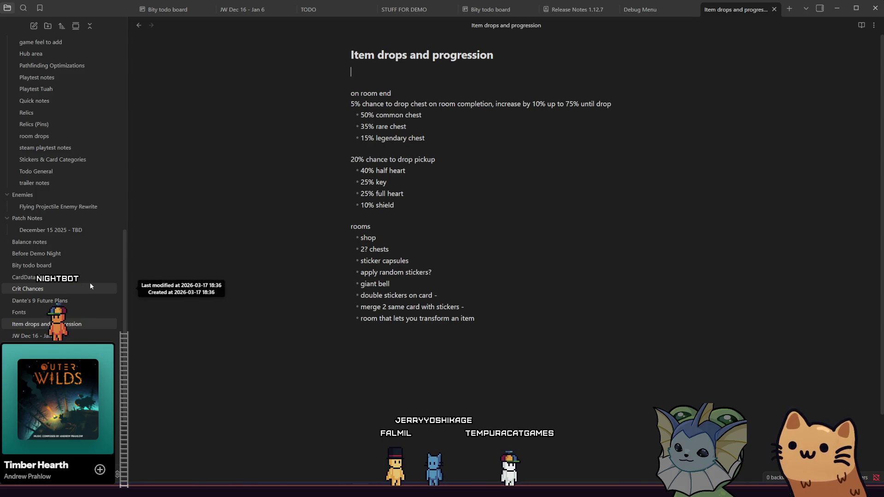
mouse_move(77, 311)
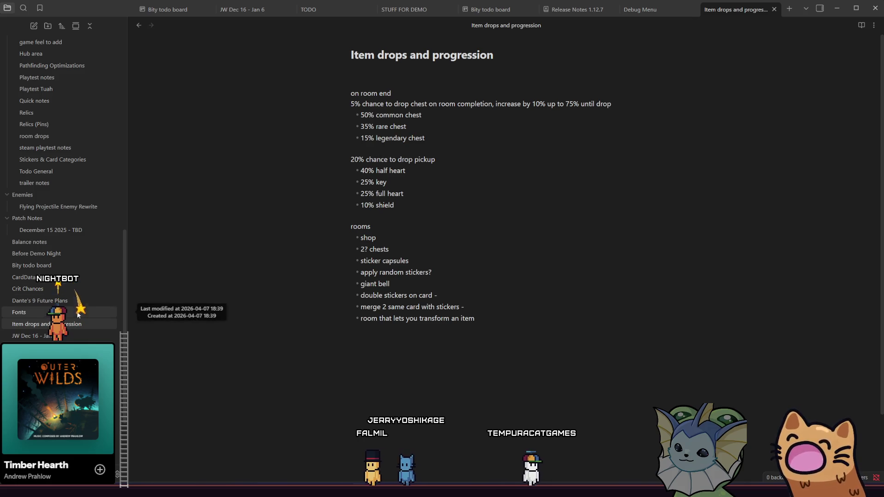
left_click(77, 368)
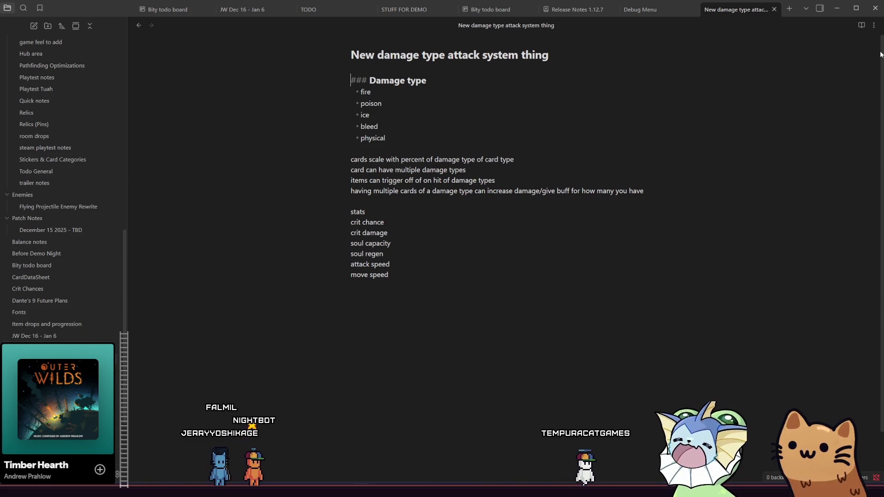
key("alt+Tab")
left_click(307, 215)
left_click(292, 232)
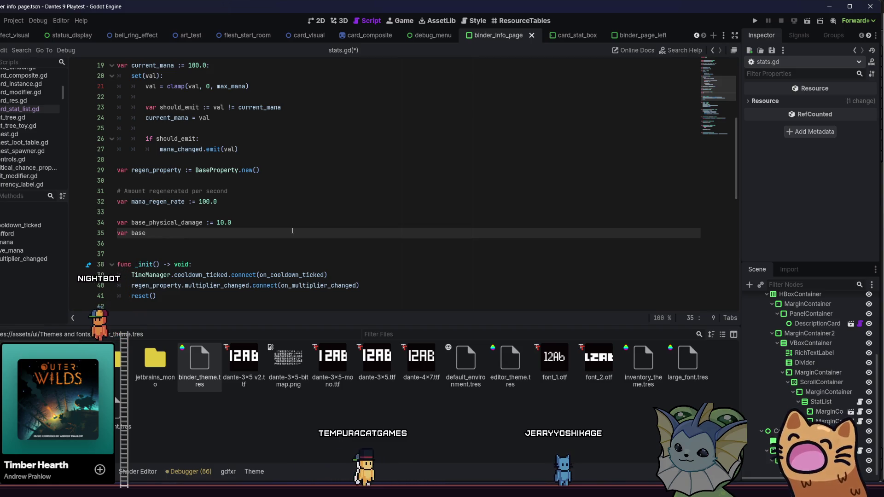
Step: Delete the base_physical_damage line and the unfinished 'var base' line in stats.gd
key("Up")
key("Down")
key("Down")
key("Down")
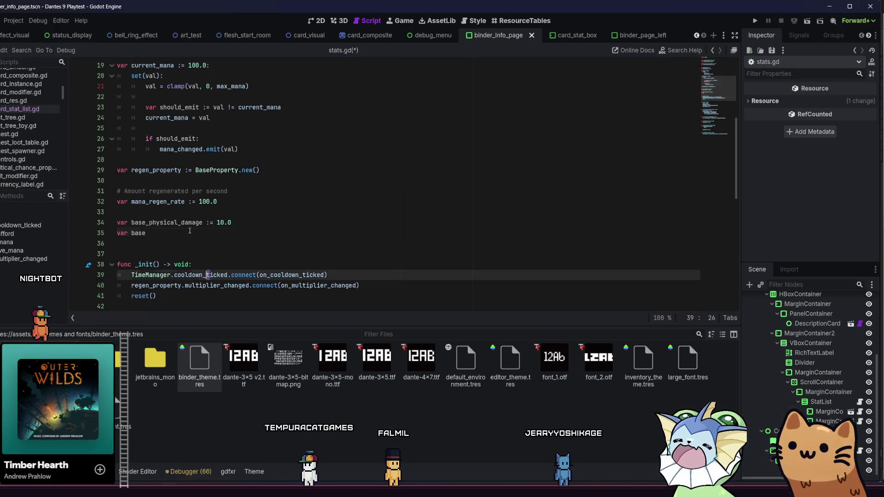
key("Up")
key("Up")
key("Up")
key("shift+Up")
key("shift+Home")
key("BackSpace")
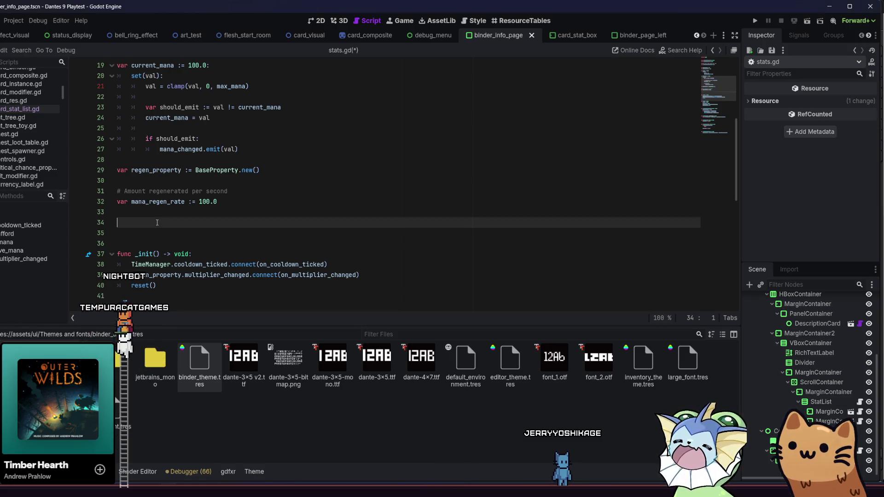
Step: Paste a base_stats Dictionary[GDScript, float] block with FireStat, LightningStat and PhysicalStat entries
type("var base_stats : Dictionary[GDScript, float] = { \tFireStat: 20, \tLightningStat: 20, \tPhysicalStat: 20 }")
left_click(131, 233)
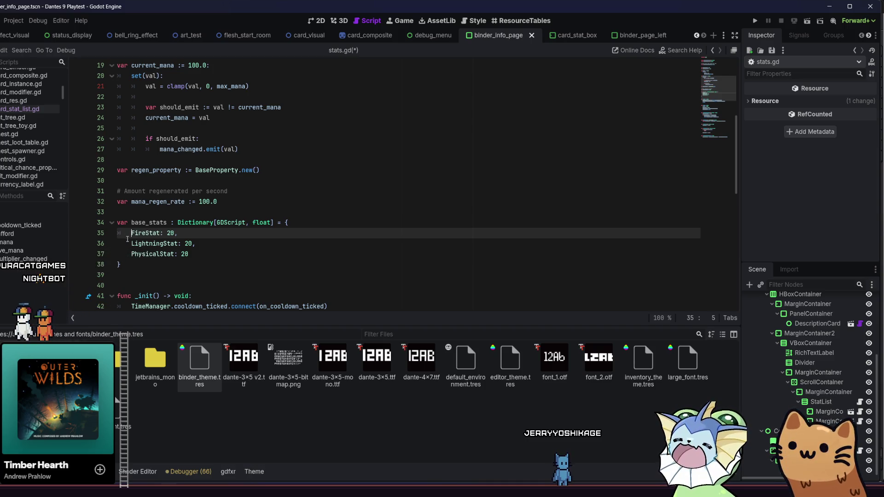
left_click(125, 242)
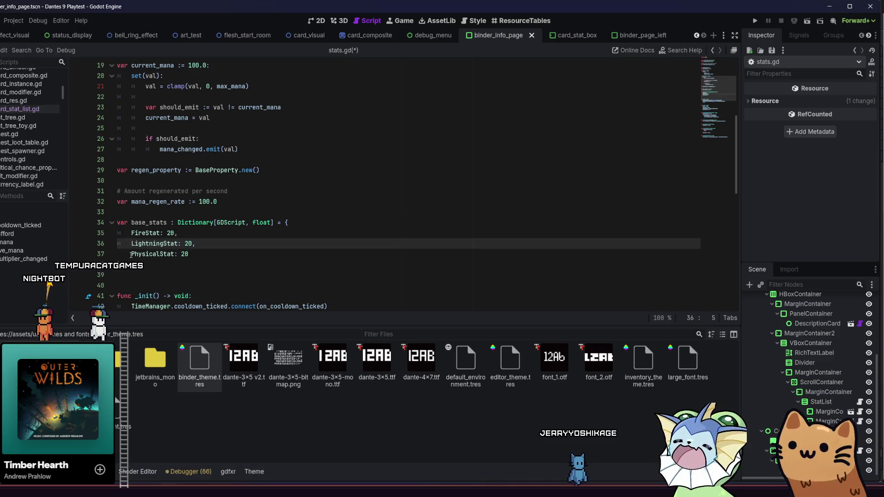
left_click(102, 257)
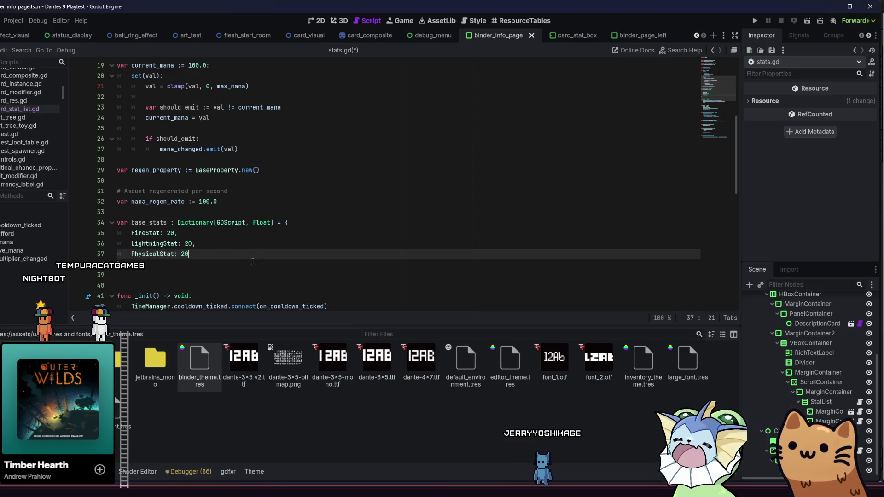
left_click(236, 269)
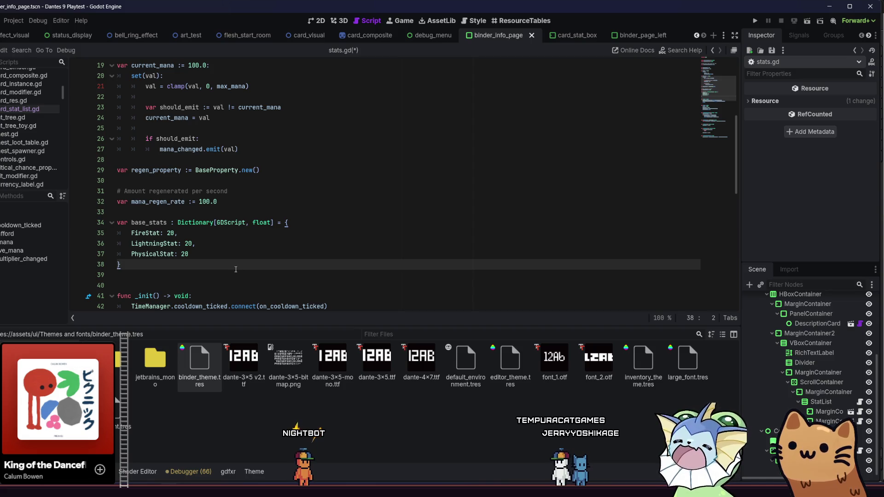
Step: Set every base_stats entry to 25 with separating commas and save stats.gd
left_click(175, 232)
type(",")
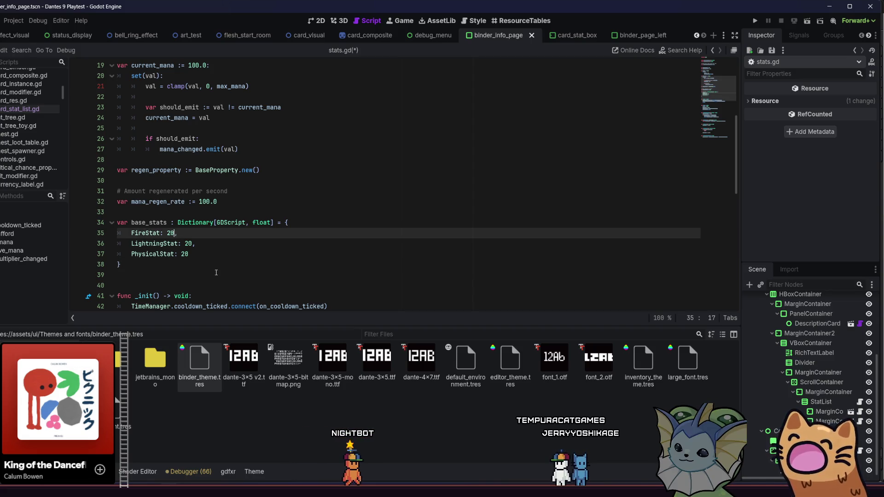
left_click(197, 240)
key("BackSpace")
key("BackSpace")
type("5,")
left_click(207, 259)
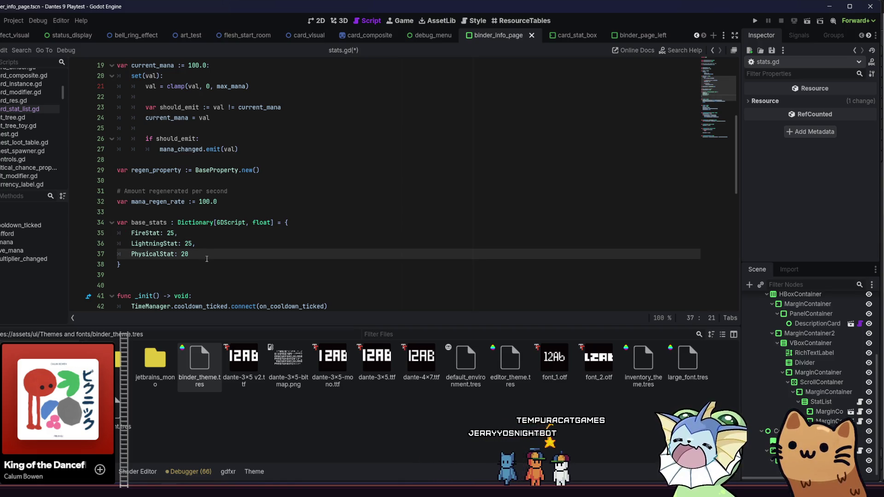
key("ctrl+s")
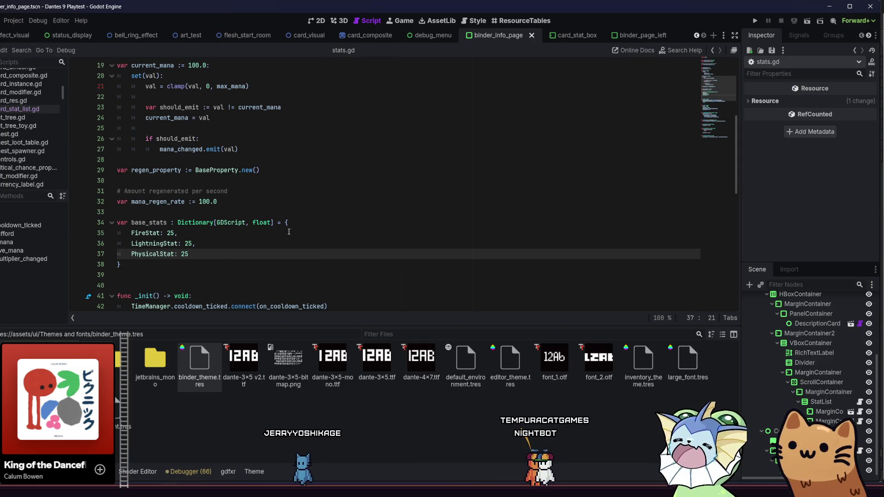
Step: In player_data.gd's register_player, begin a 'damage in Stats.dam' loop line after player_alive = true
scroll(284, 234, "up", 5)
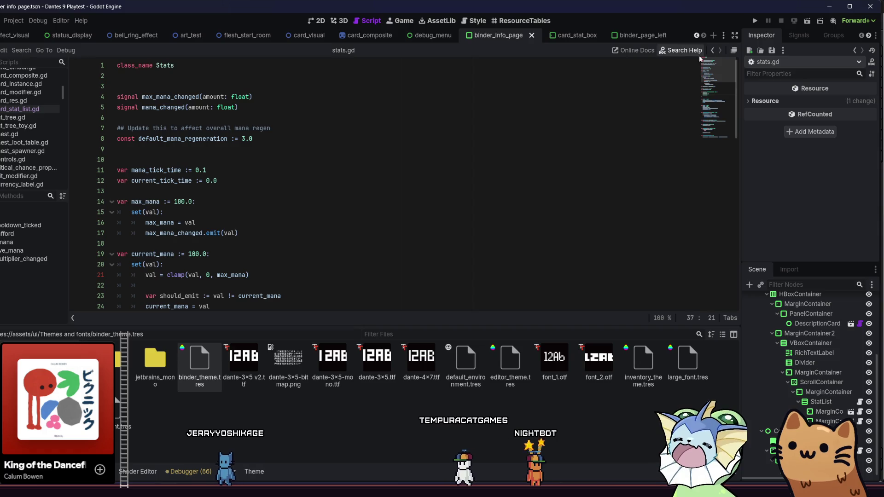
left_click(712, 50)
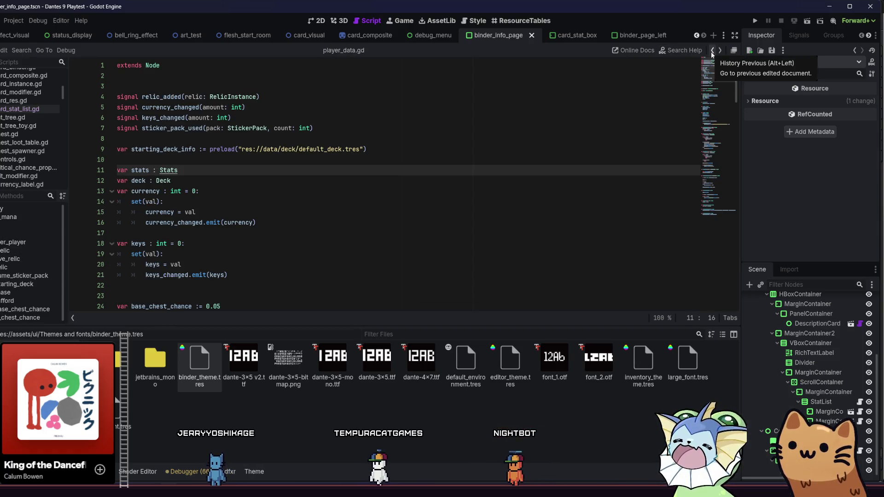
left_click(712, 51)
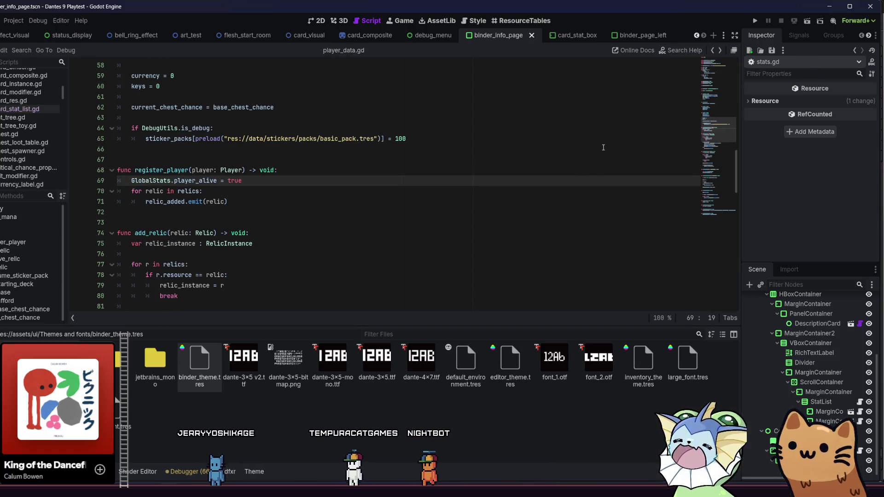
left_click(470, 199)
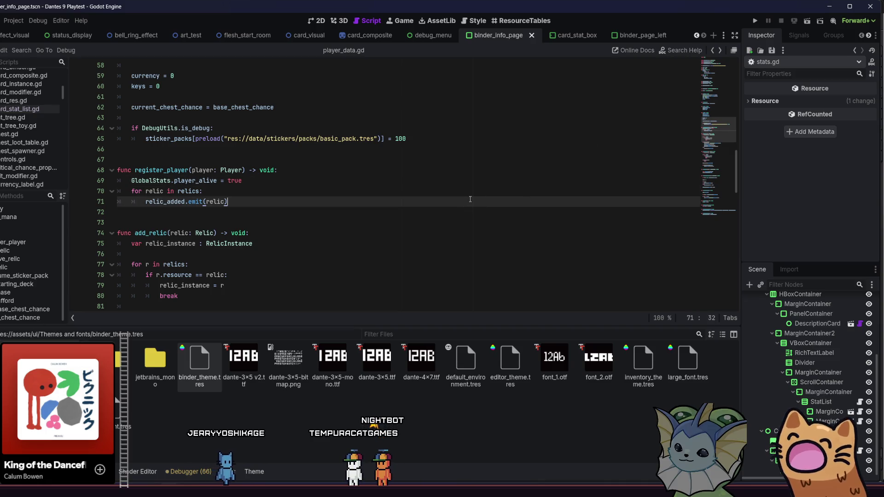
key("Return")
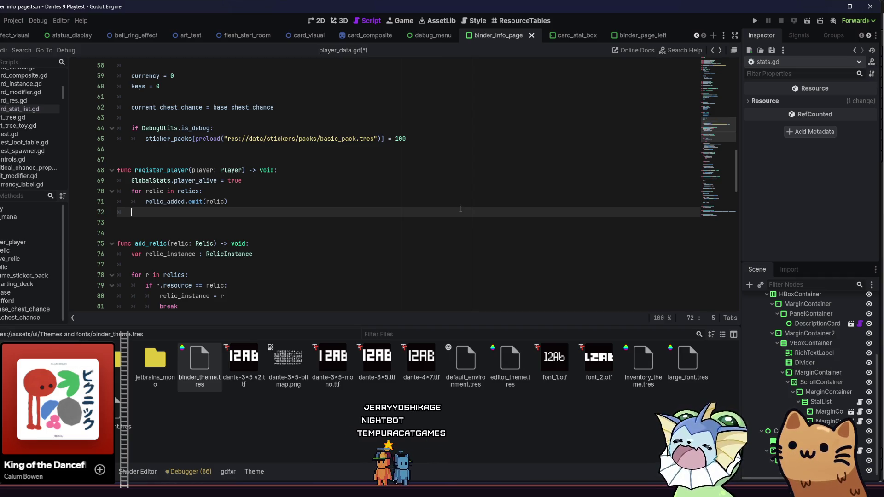
type("for")
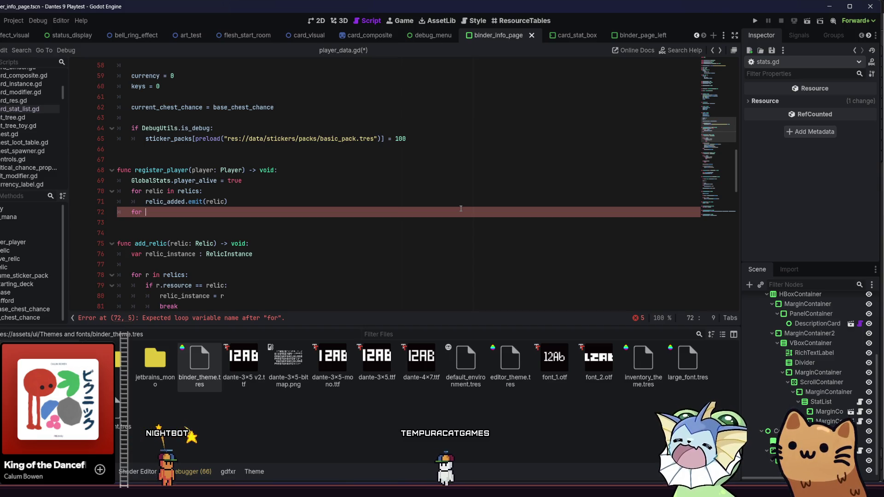
key("BackSpace")
key("BackSpace")
key("BackSpace")
key("BackSpace")
key("BackSpace")
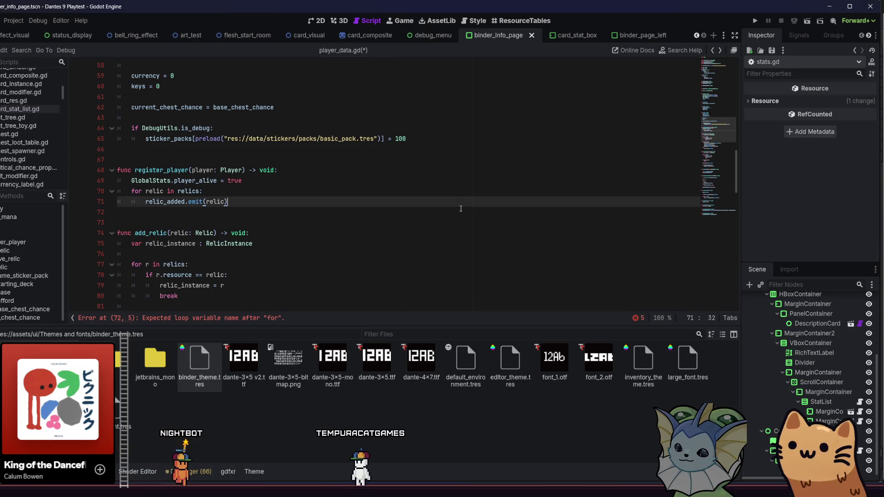
left_click(419, 180)
key("Return")
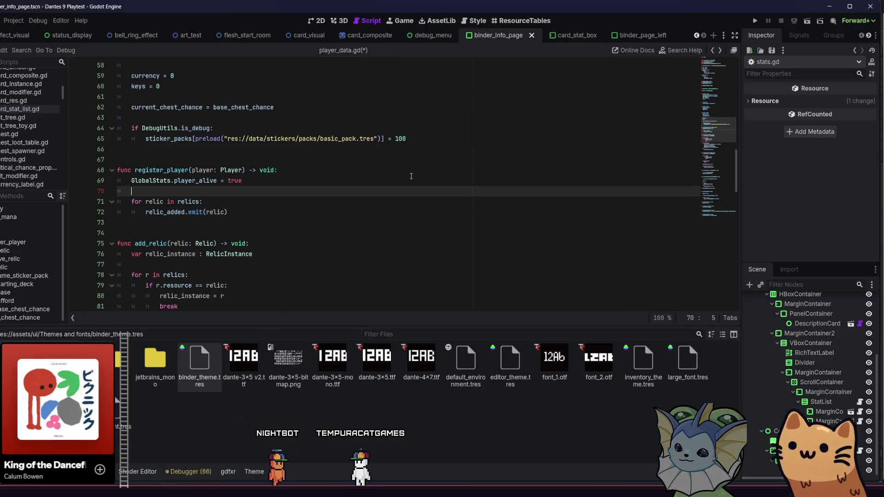
type("fordamage ")
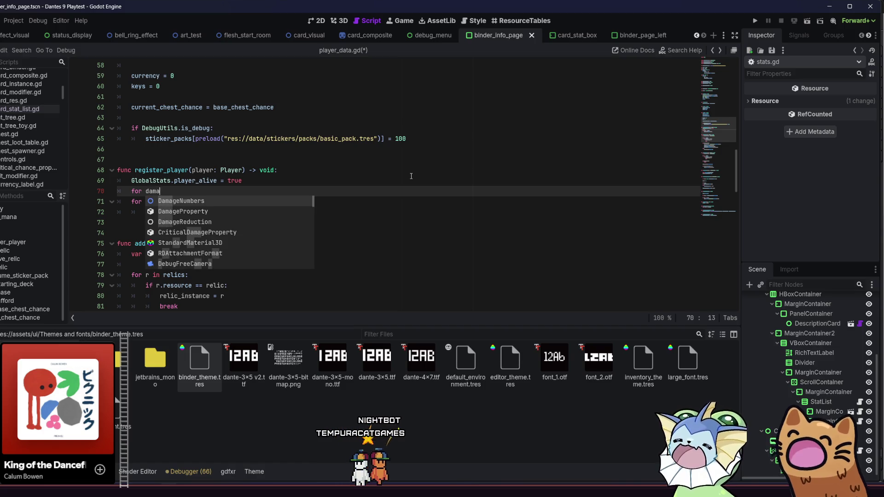
type("in Stats")
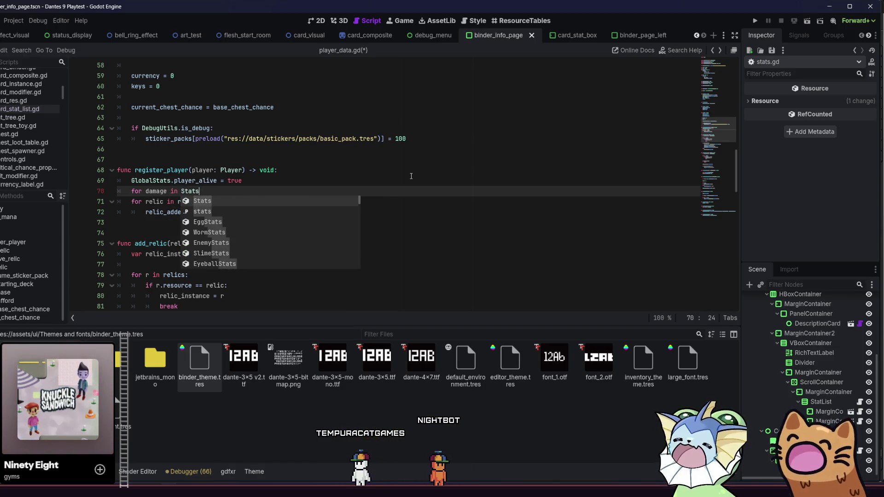
type(".dam")
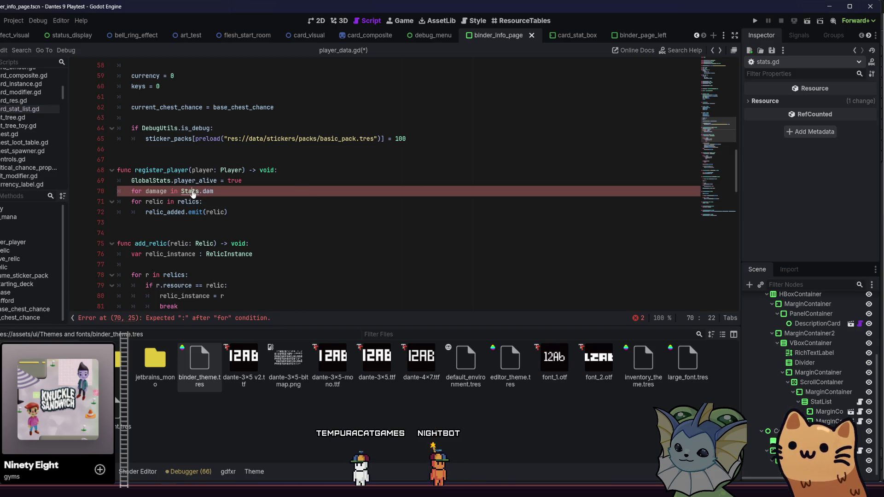
Step: Check the base_stats dictionary in stats.gd, save it, and return to player_data.gd
left_click(192, 194, "ctrl")
scroll(234, 197, "down", 2)
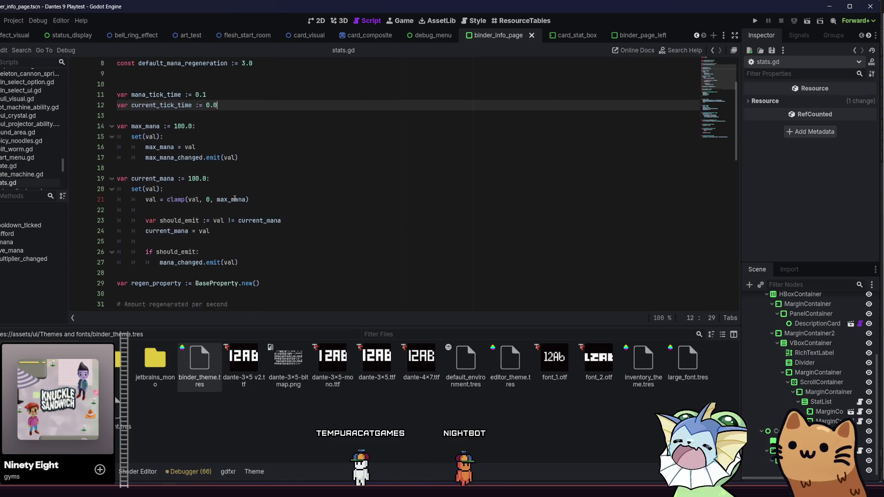
scroll(235, 197, "down", 7)
left_click(633, 201)
key("Up")
key("Up")
key("Up")
key("ctrl+s")
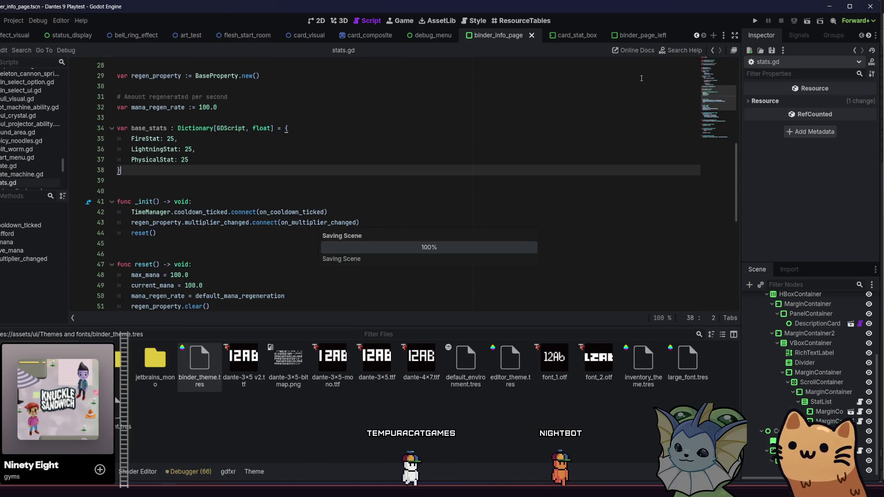
key("ctrl+z")
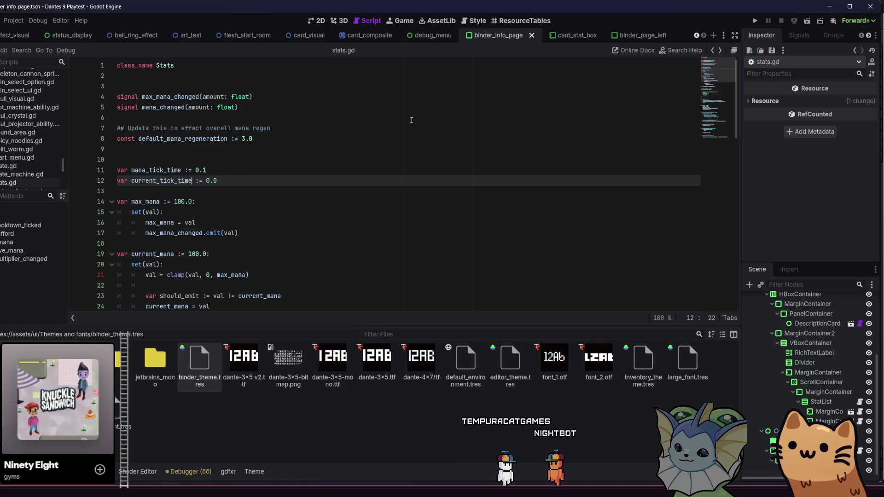
key("alt+Left")
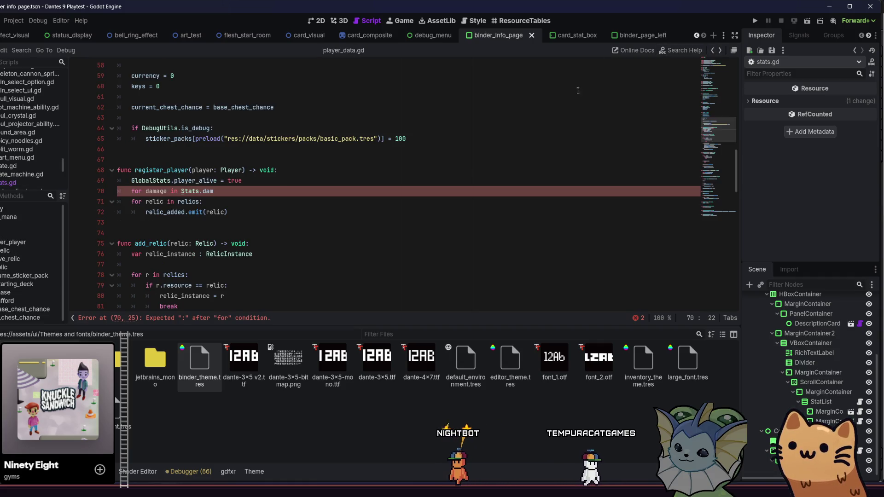
Step: Complete the loop header as 'for damage in stats.base_stats:' and open its body line
left_click(286, 176)
left_click(262, 188)
key("BackSpace")
key("BackSpace")
key("BackSpace")
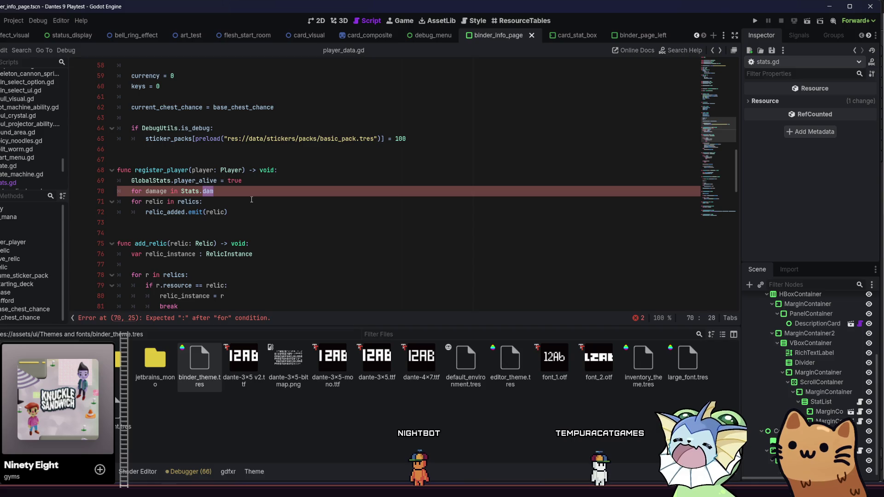
type("base")
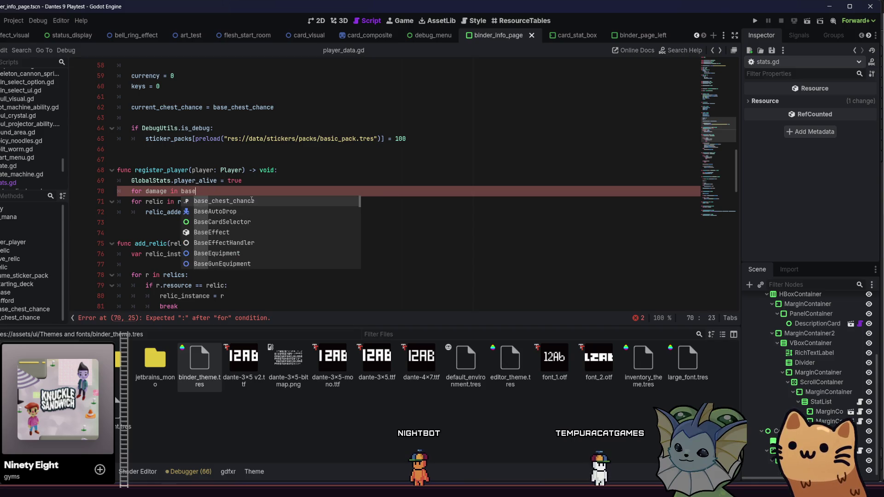
type("_st")
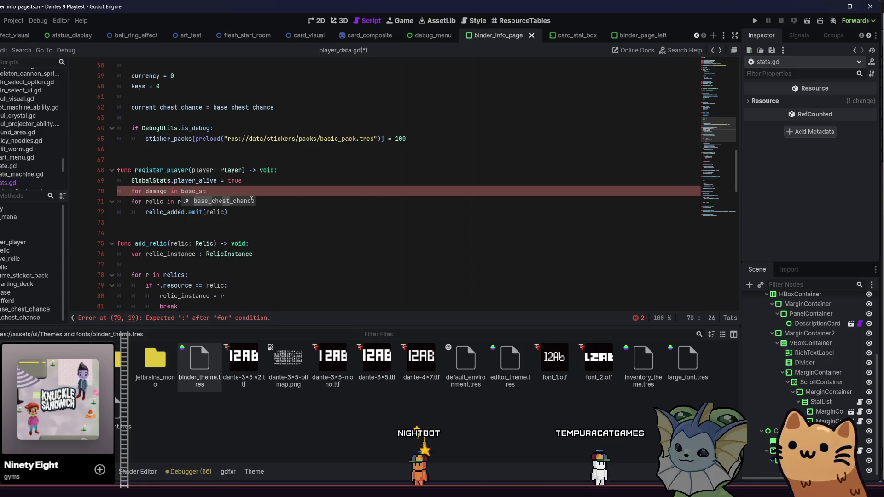
key("BackSpace")
key("BackSpace")
key("BackSpace")
type("Stats.")
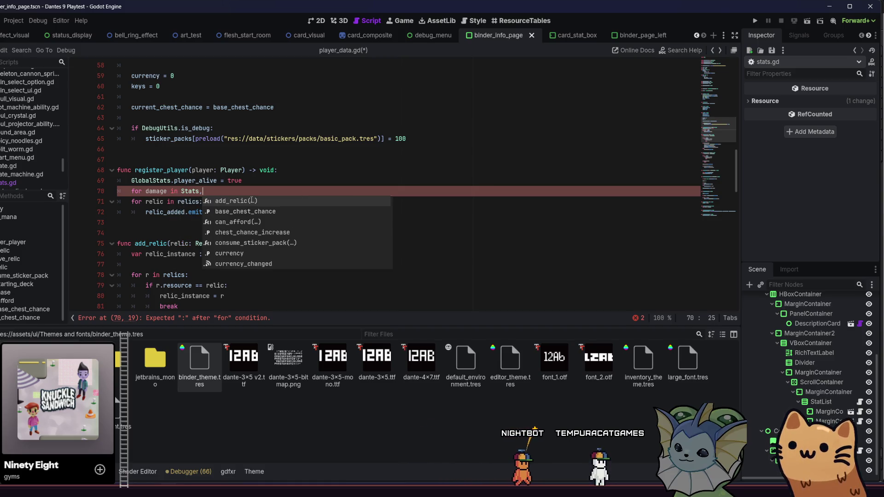
type("bas")
key("Escape")
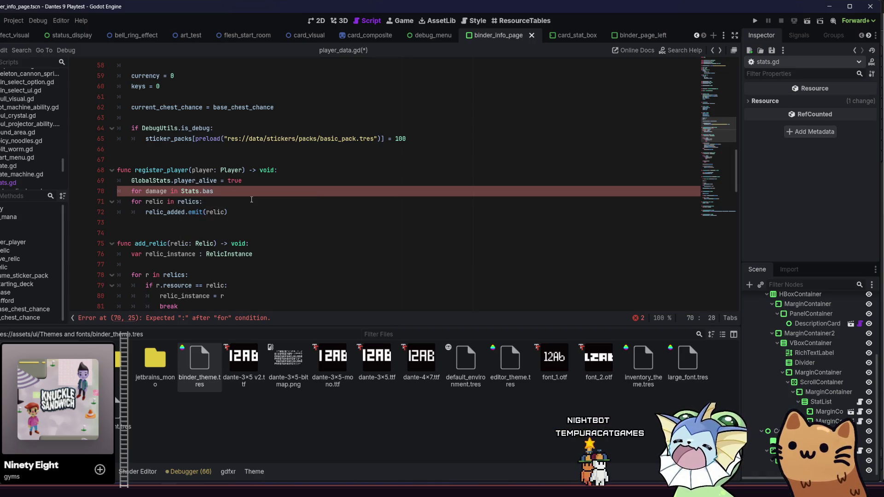
key("BackSpace")
key("BackSpace")
key("BackSpace")
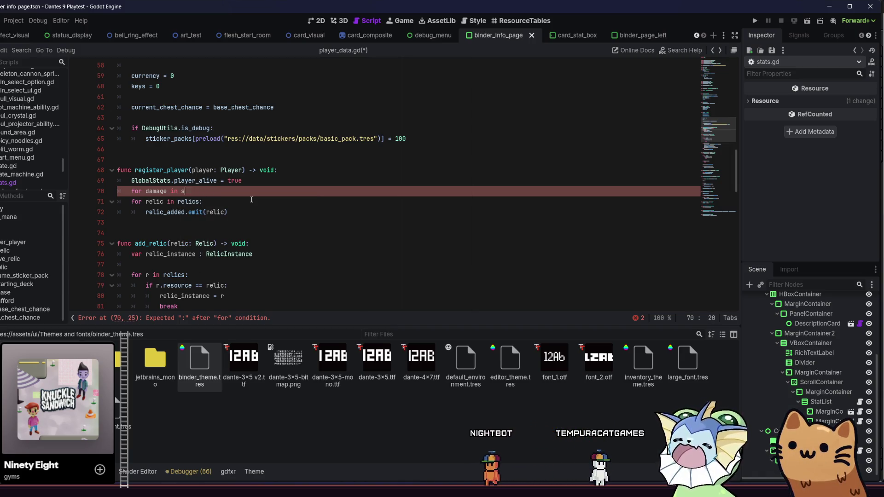
type("stats.base")
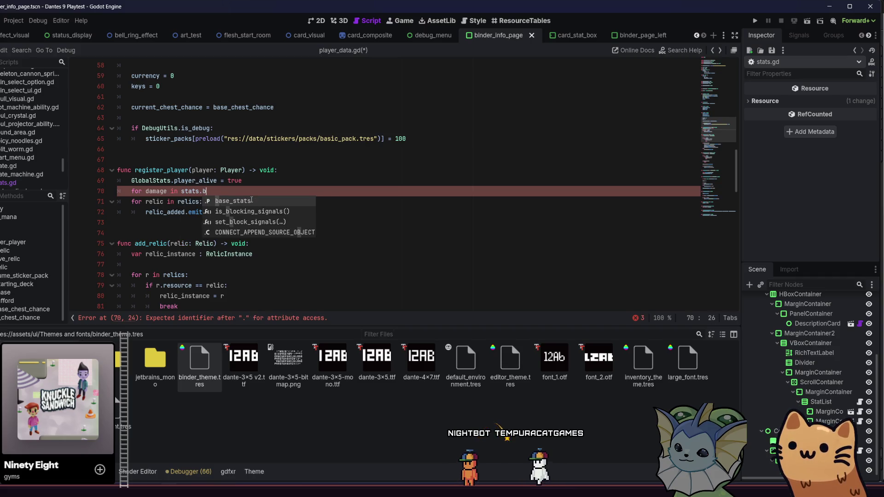
key("Return")
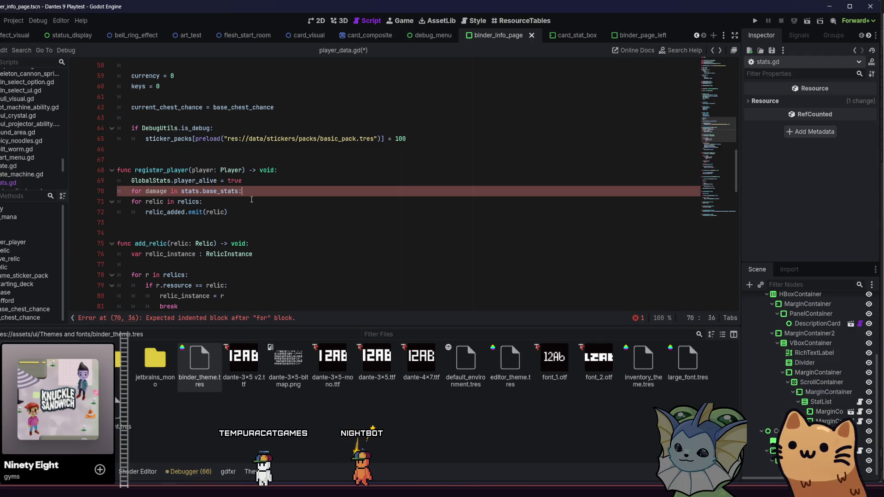
key("Return")
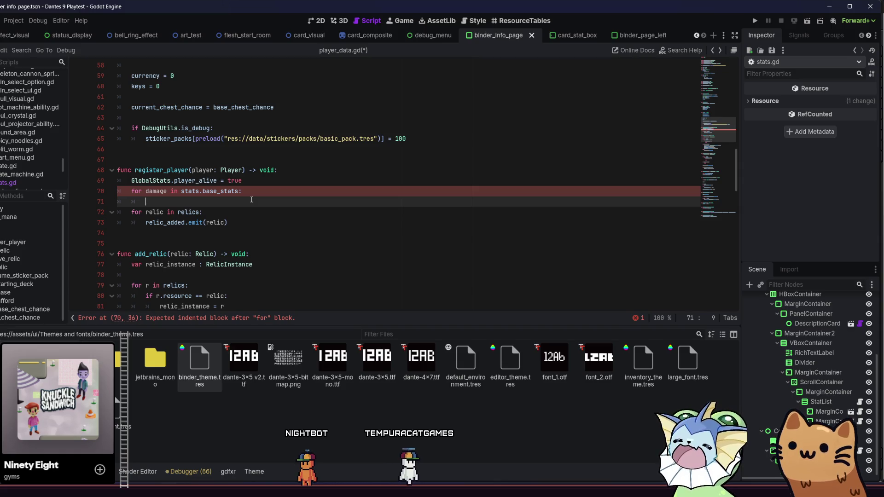
Step: Type 'damage.' in the loop body and add the missing colon to the for line
type("dama.")
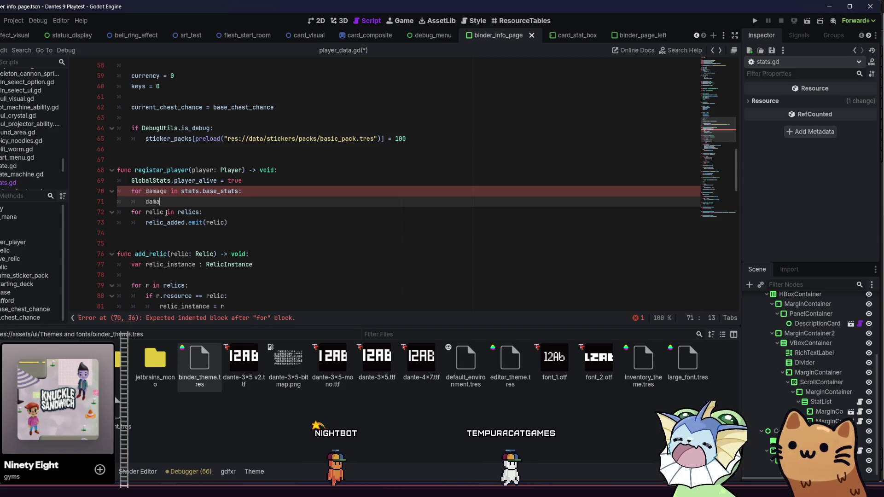
key("BackSpace")
type("ge.k")
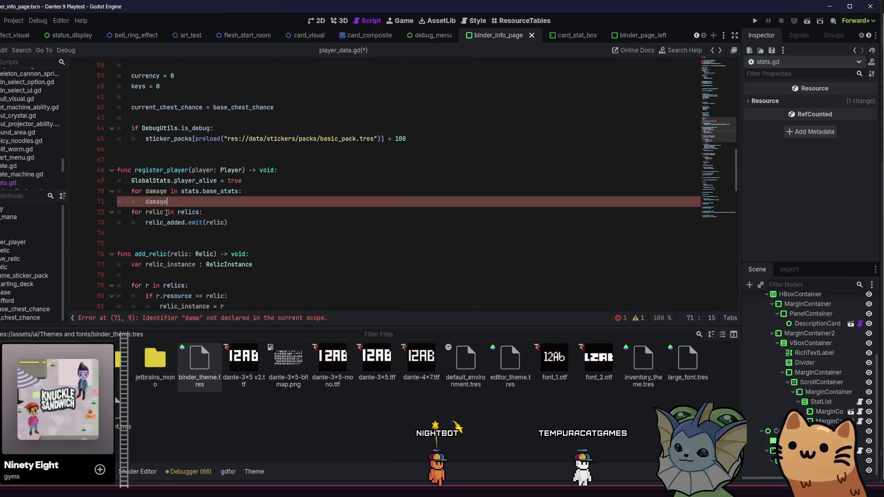
key("BackSpace")
key("BackSpace")
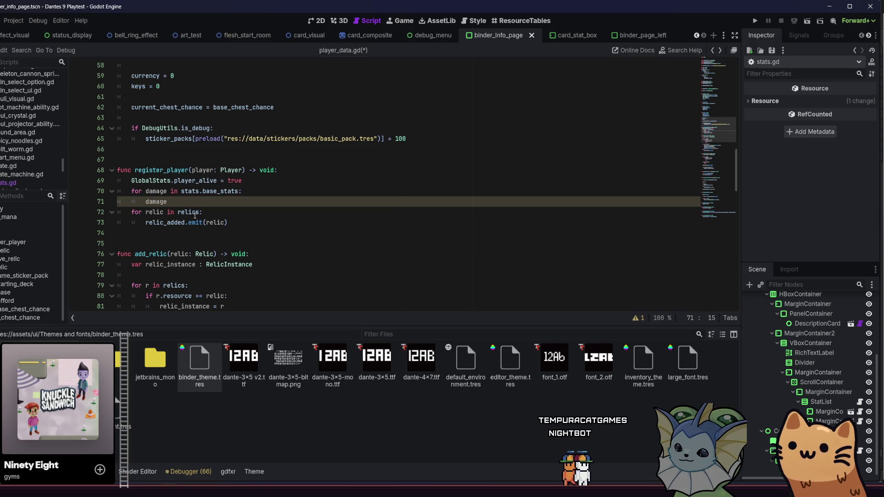
type(".")
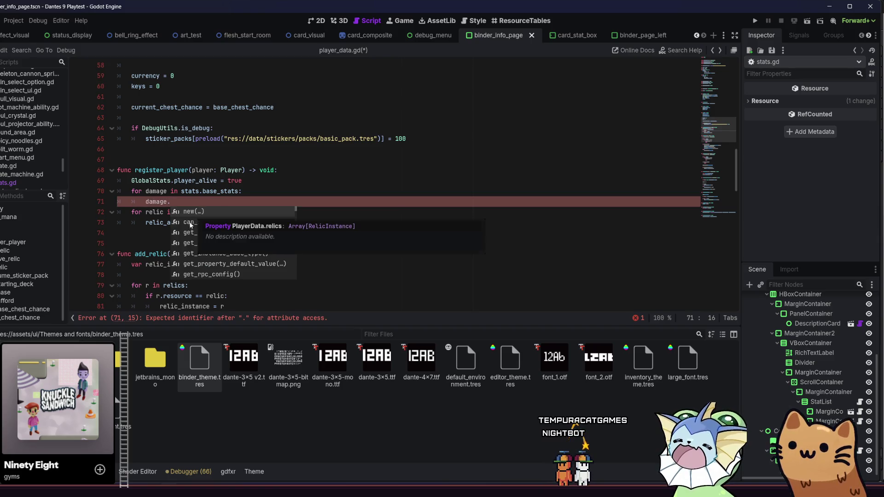
scroll(192, 220, "down", 5)
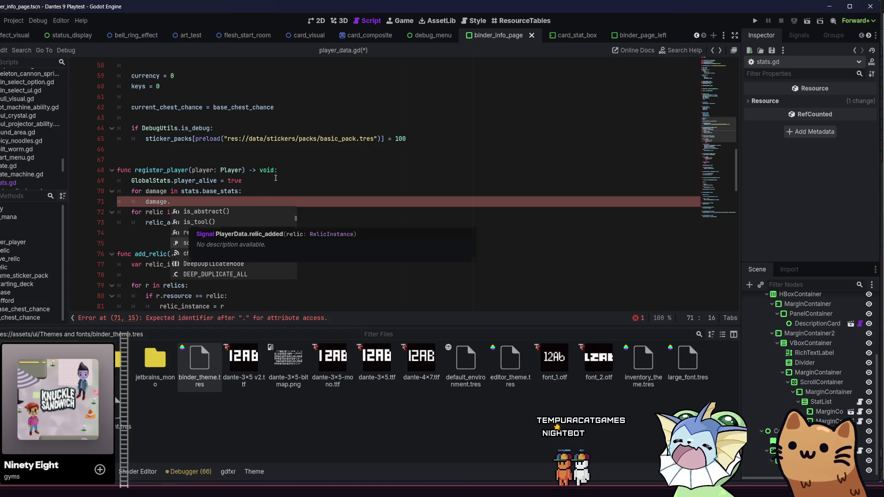
key("Escape")
left_click(239, 191)
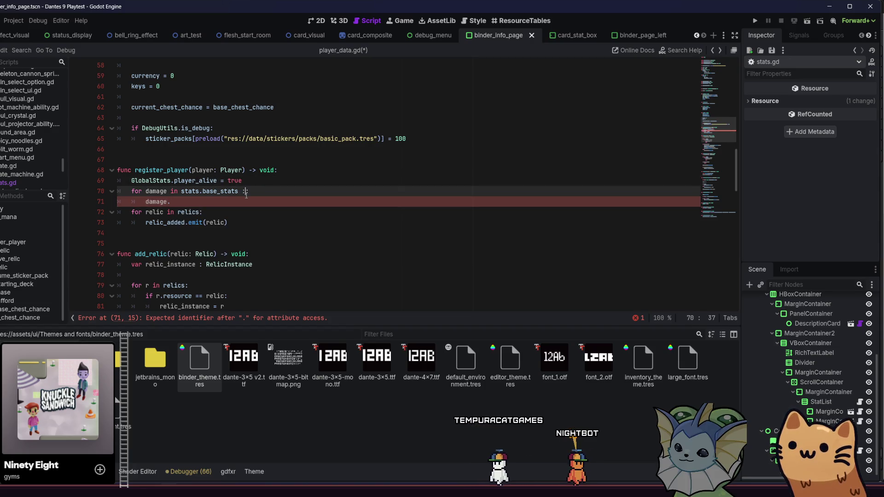
type(":")
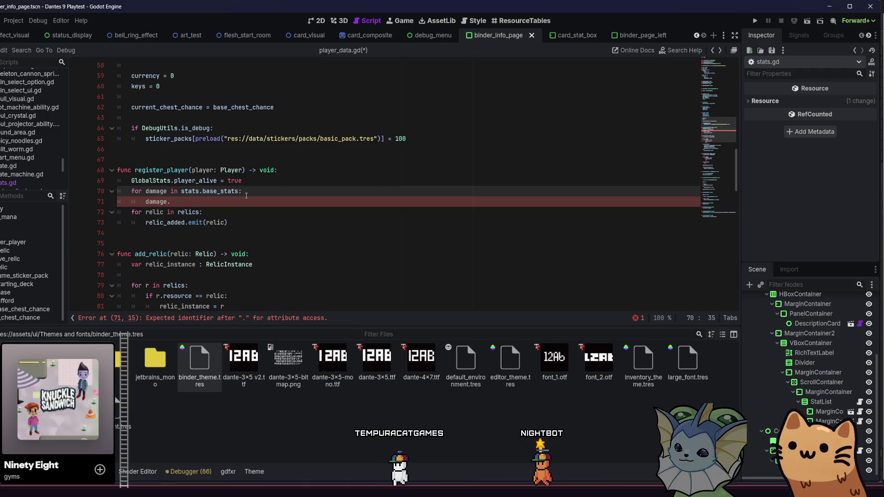
Step: Browse the member suggestions for damage, dismiss them, and remove the trailing dot
key("Down")
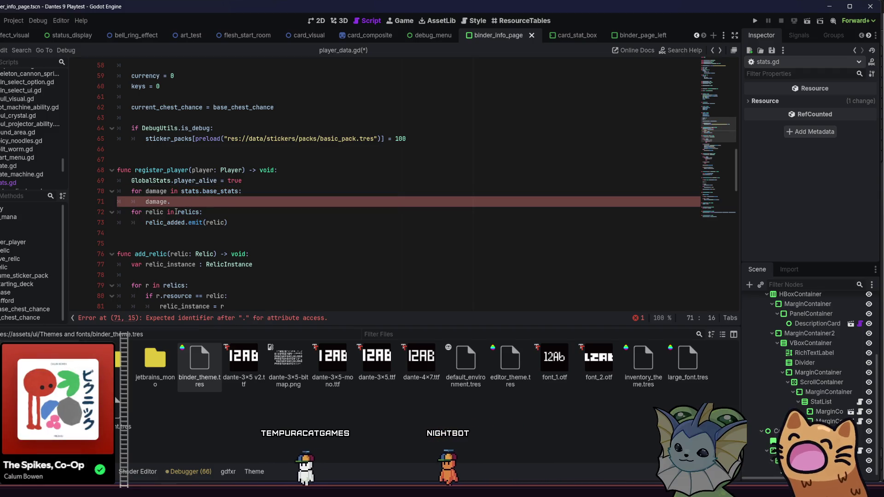
key("ctrl+space")
key("Down")
key("Down")
key("Down")
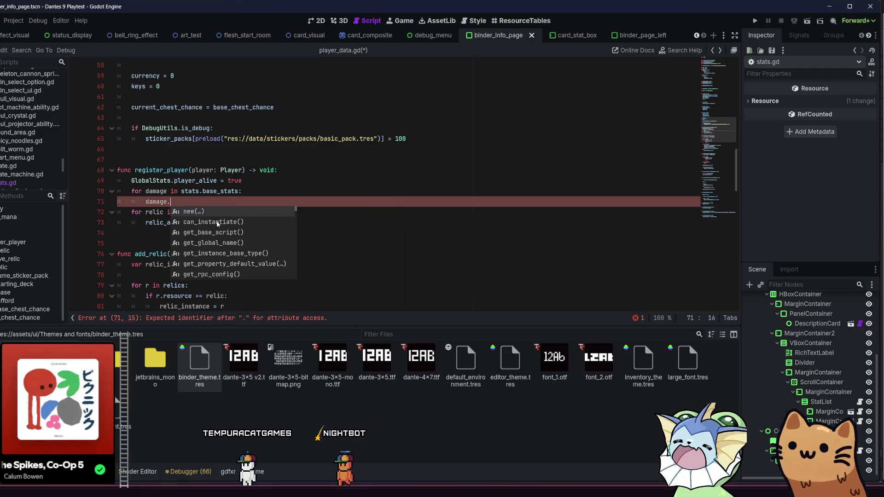
key("Down")
key("Down")
key("Down")
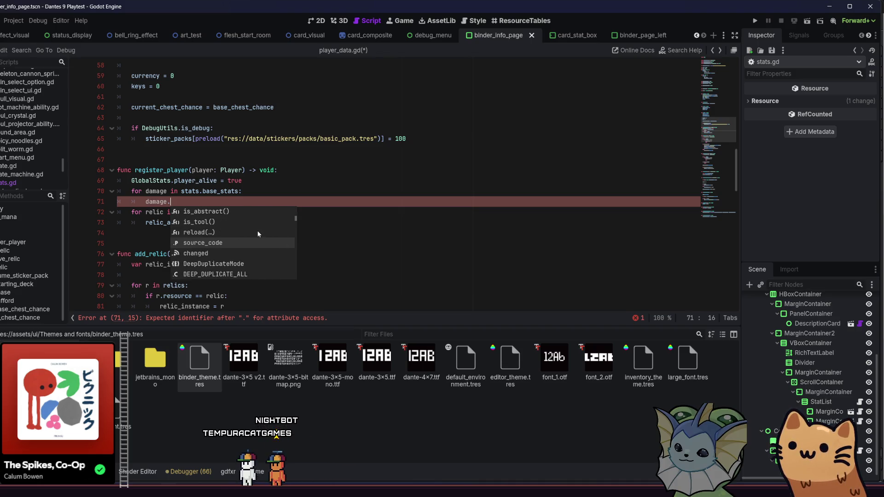
key("Escape")
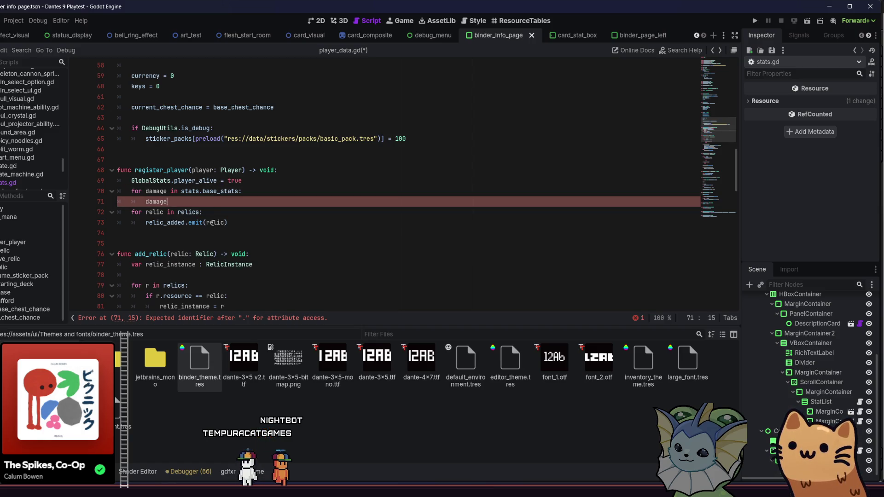
key("BackSpace")
key("BackSpace")
key("BackSpace")
key("BackSpace")
key("BackSpace")
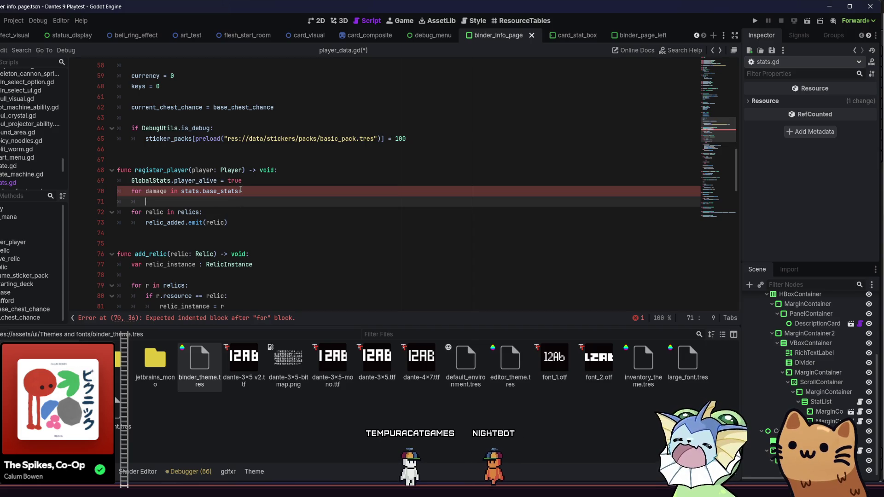
Step: Make the loop iterate stats.base_stats.keys() and clear the stray text on line 71
left_click(240, 190)
type(".")
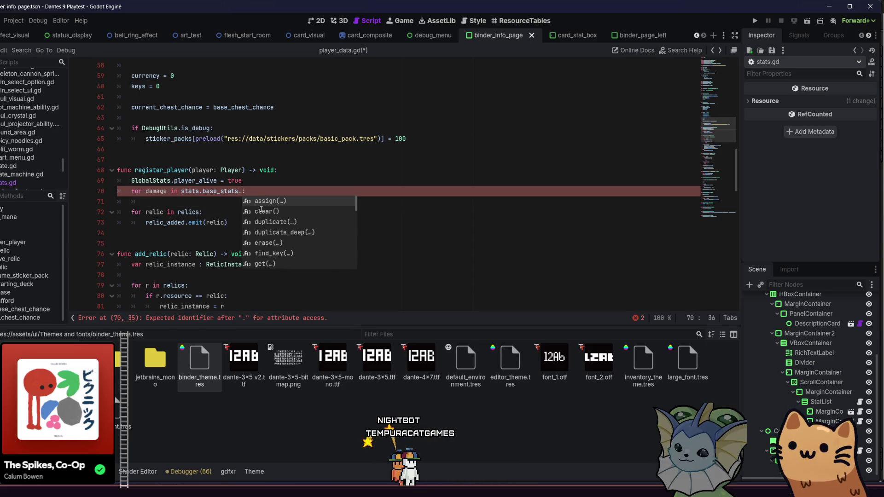
type("key")
key("Return")
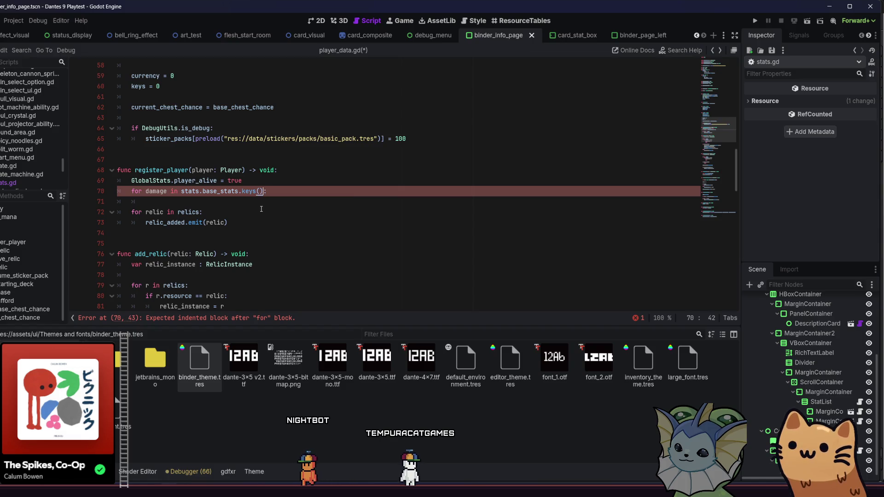
left_click(291, 201)
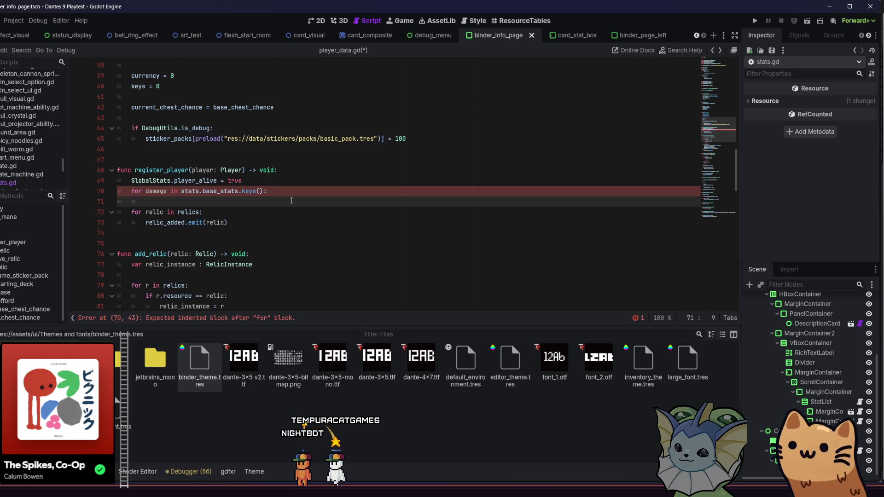
type("da")
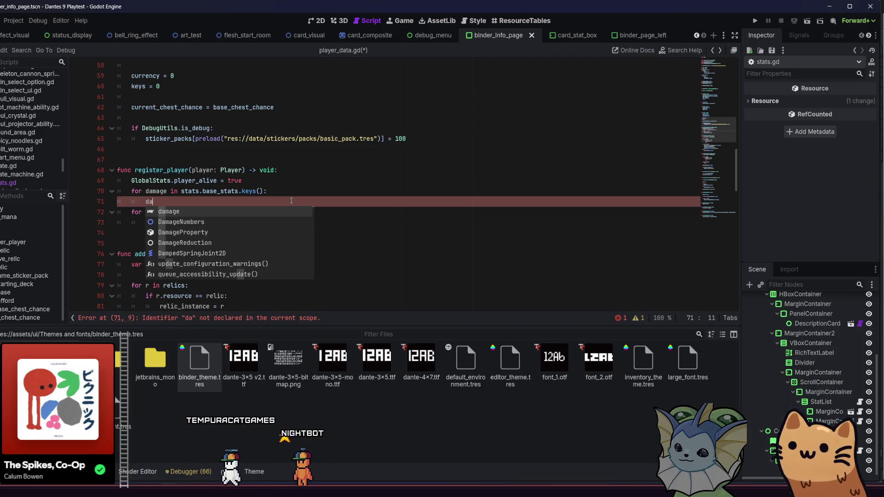
key("BackSpace")
key("BackSpace")
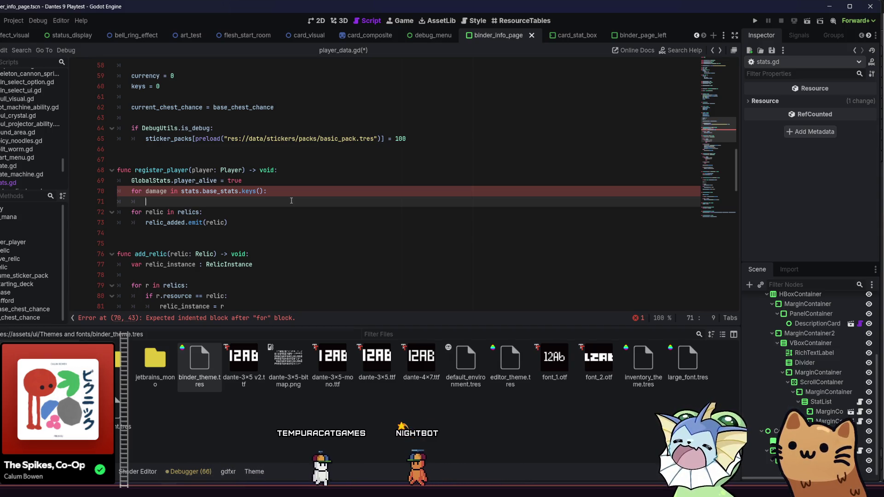
type("d")
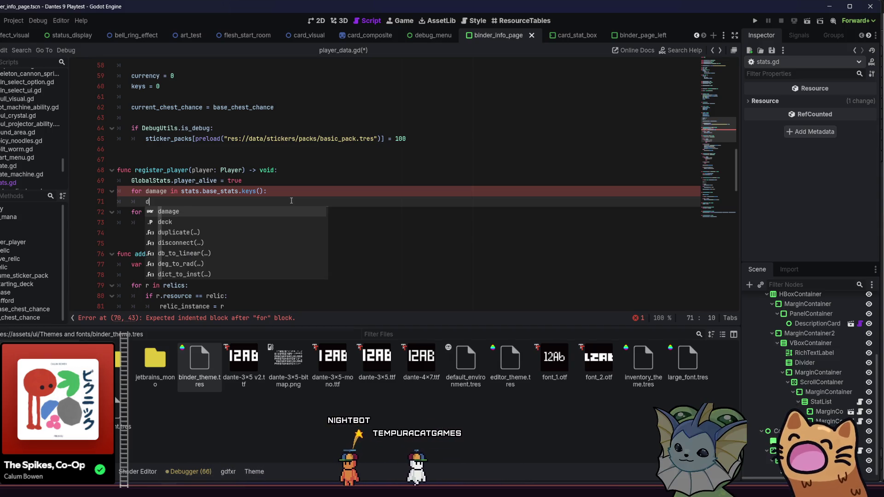
key("BackSpace")
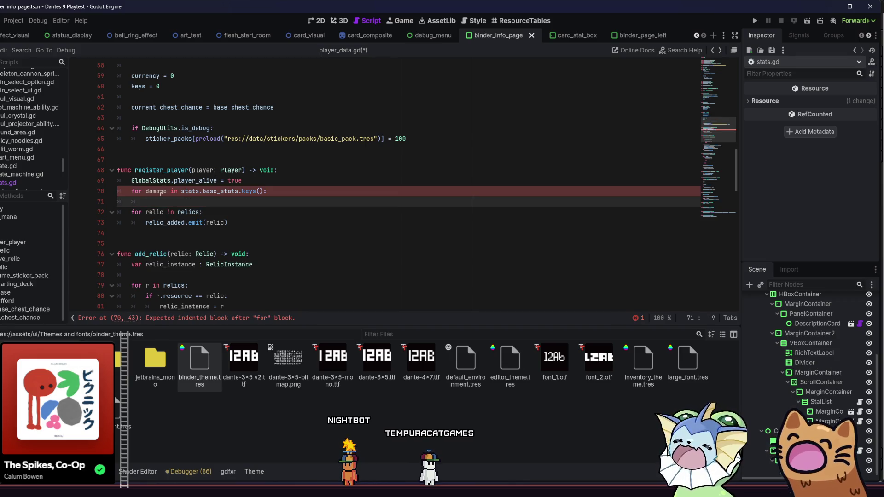
double_click(156, 191)
Step: Rename the loop variable from damage to stat and begin the body on line 71
type("stat")
left_click(179, 201)
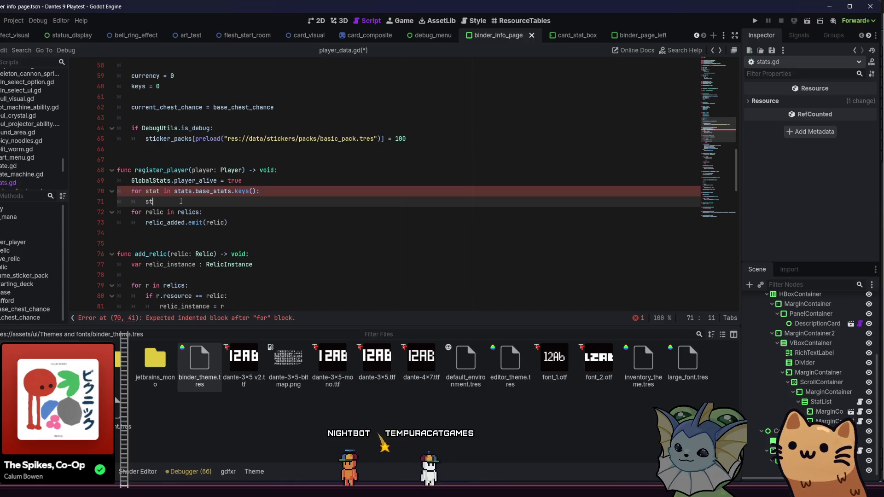
key("BackSpace")
key("BackSpace")
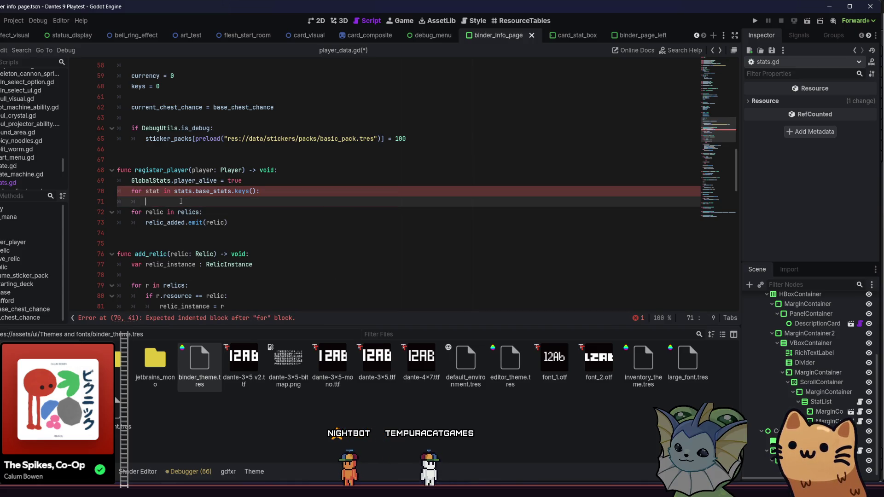
type("Pla")
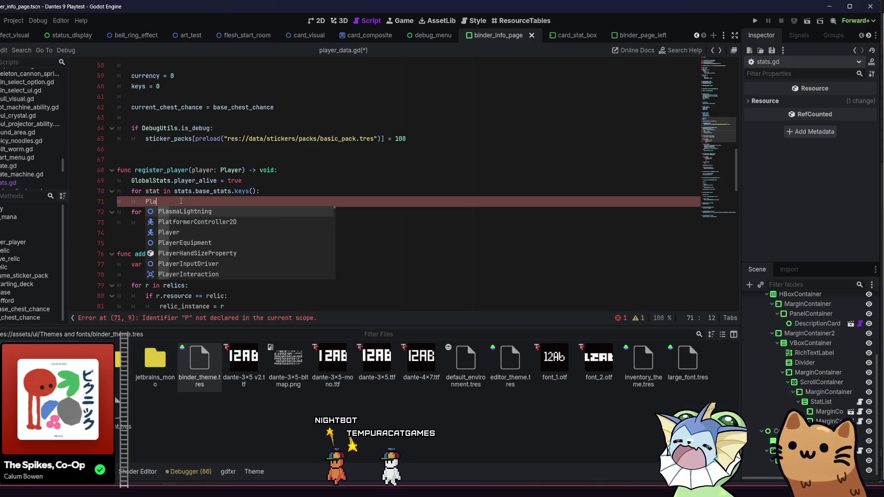
key("BackSpace")
key("BackSpace")
key("BackSpace")
type("player")
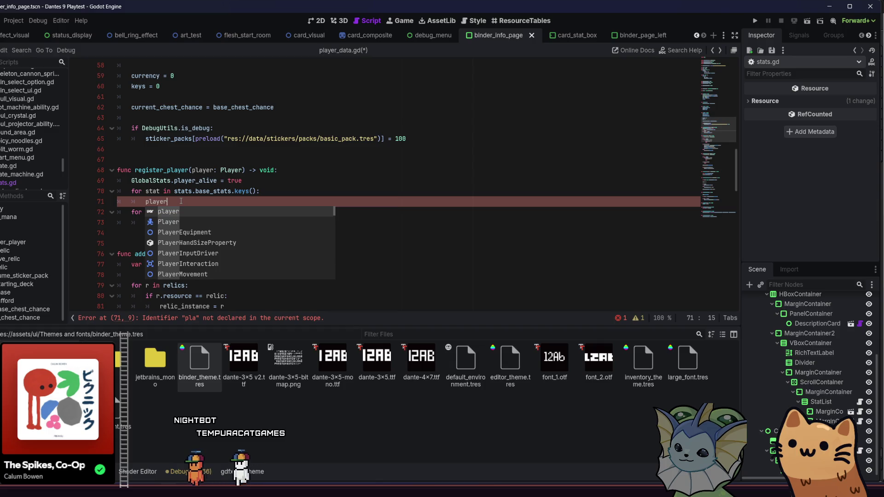
key("Return")
type(".")
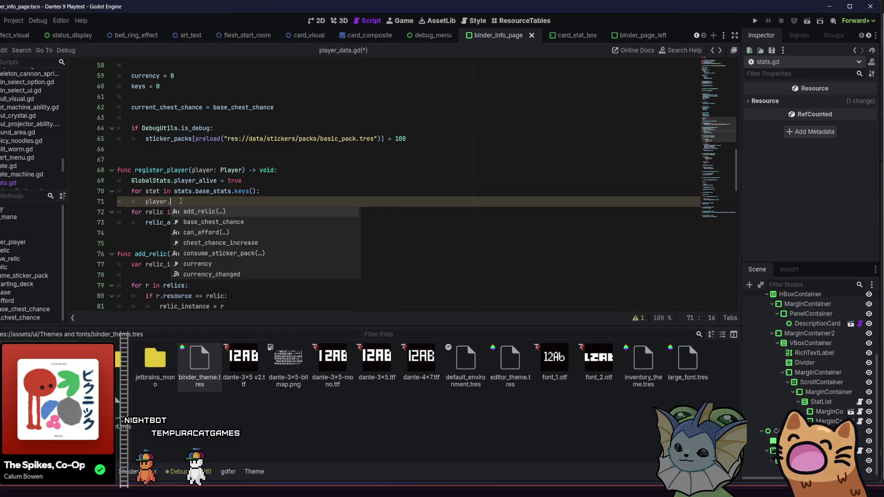
key("BackSpace")
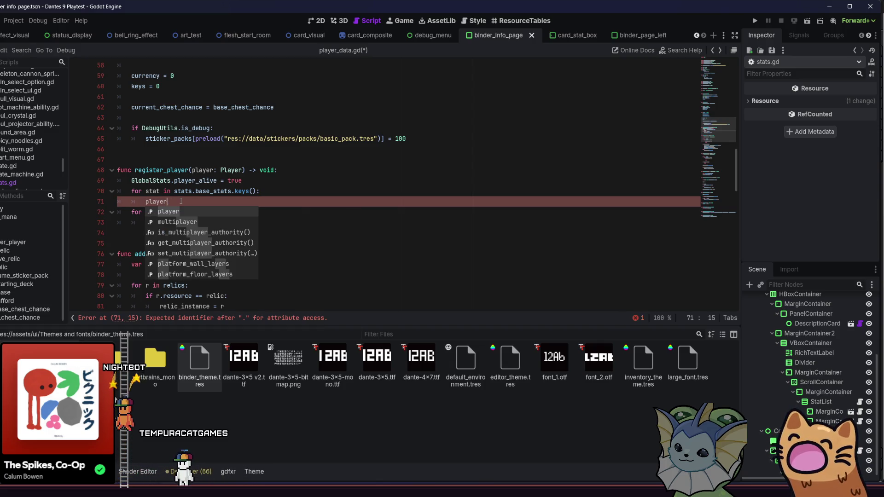
key("BackSpace")
key("BackSpace")
key("BackSpace")
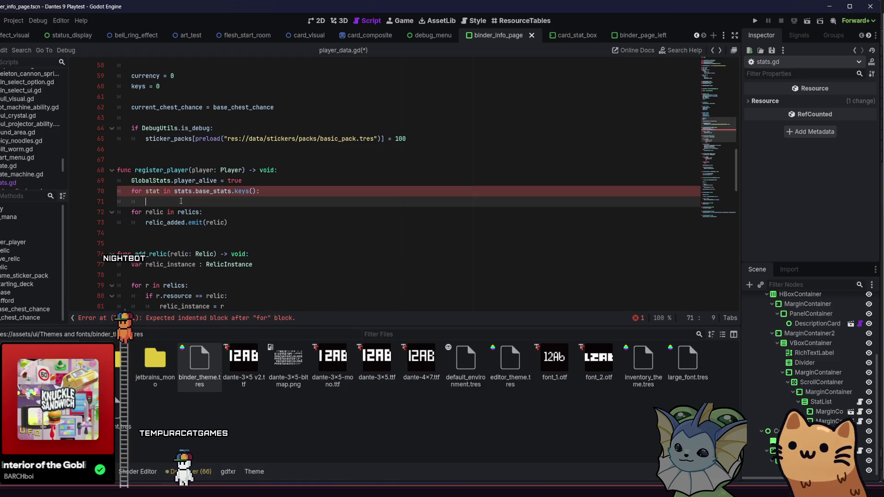
Step: Write the body call Util.set_component(player, stat), fixing the typo and extra comma
type("Util.")
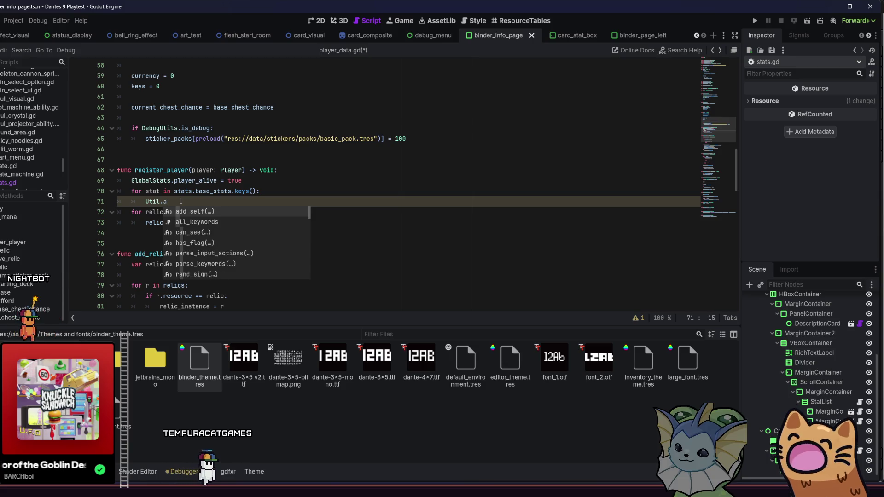
type("ap")
key("BackSpace")
key("BackSpace")
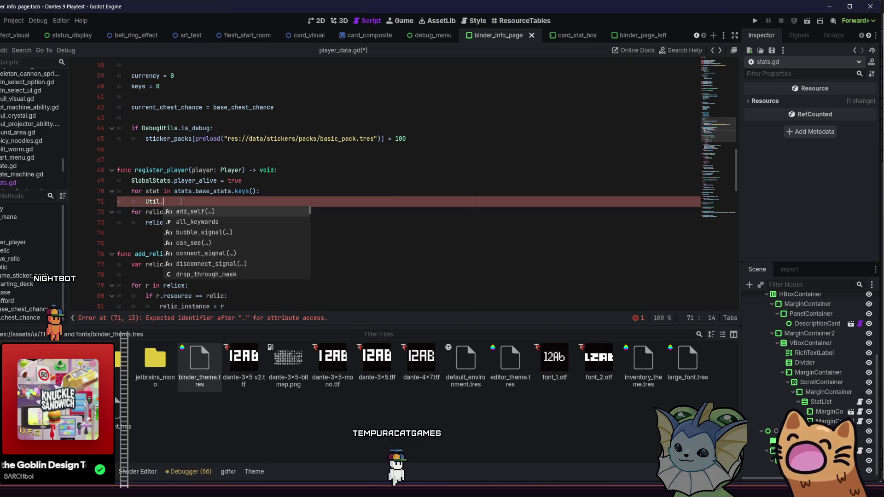
type("prope")
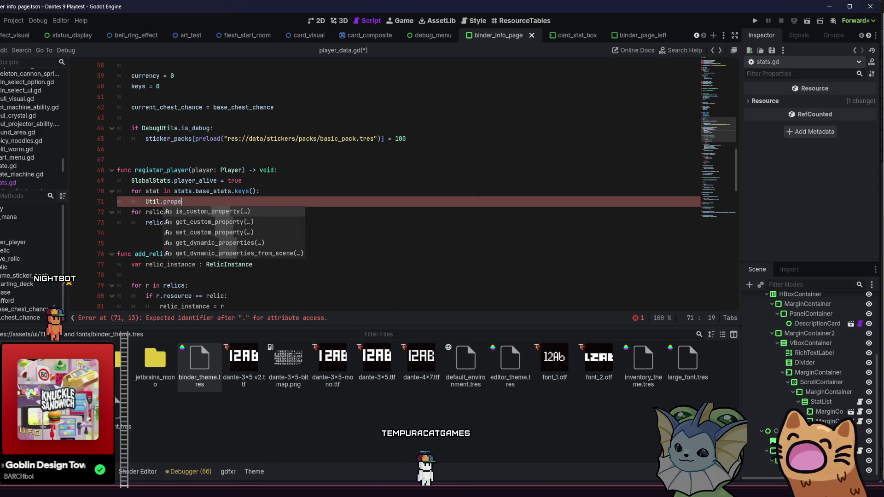
key("BackSpace")
key("BackSpace")
key("BackSpace")
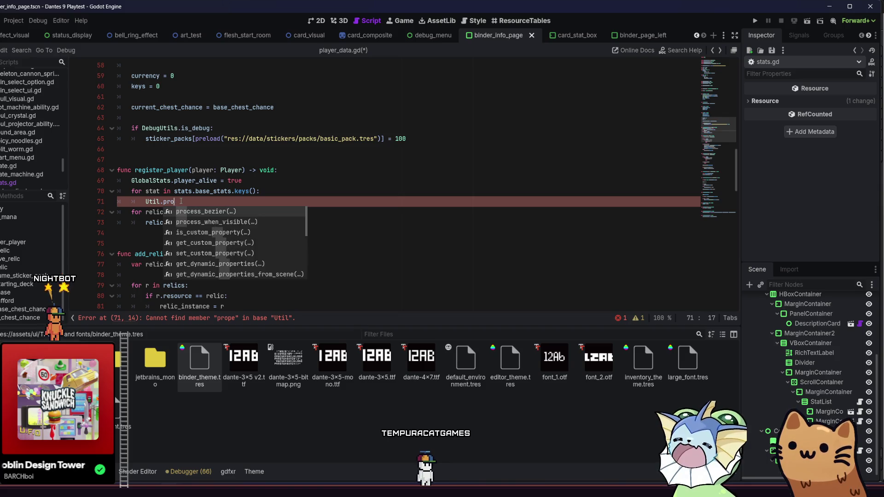
key("BackSpace")
type("set")
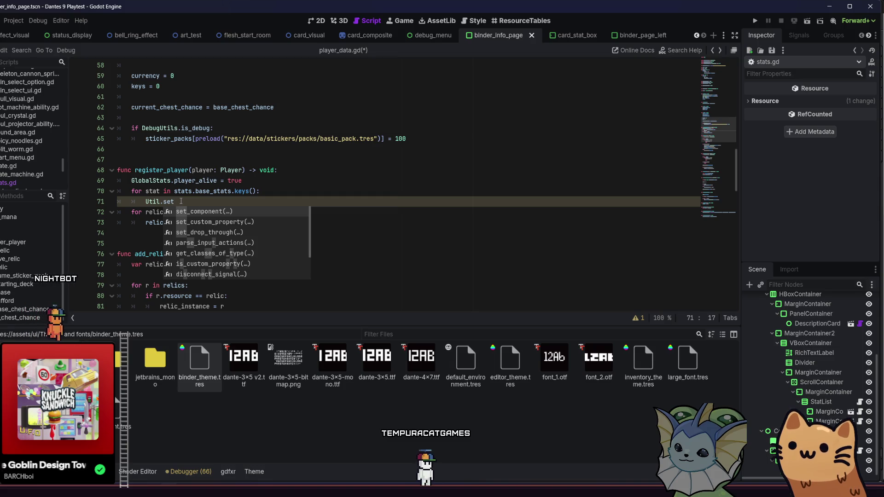
key("BackSpace")
key("BackSpace")
key("BackSpace")
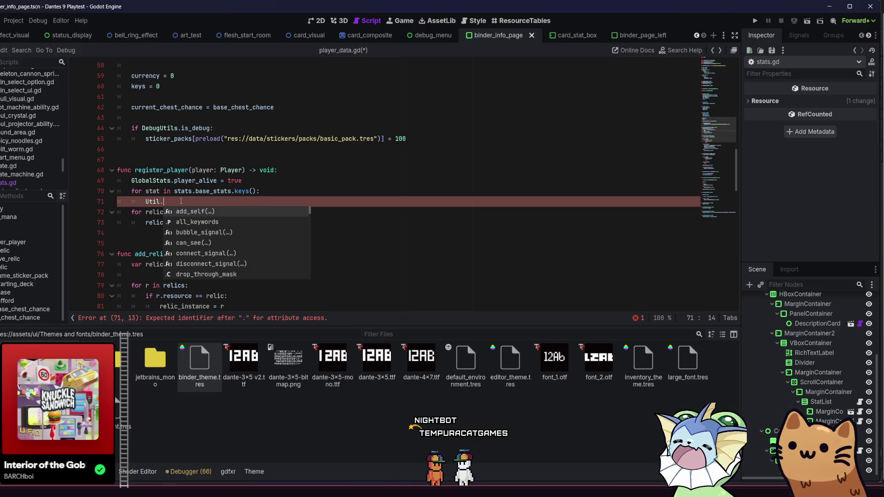
type("se")
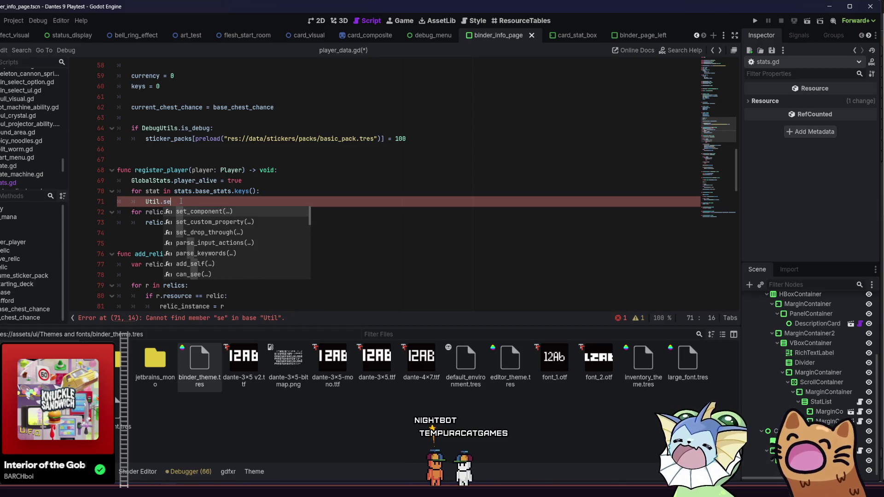
key("Return")
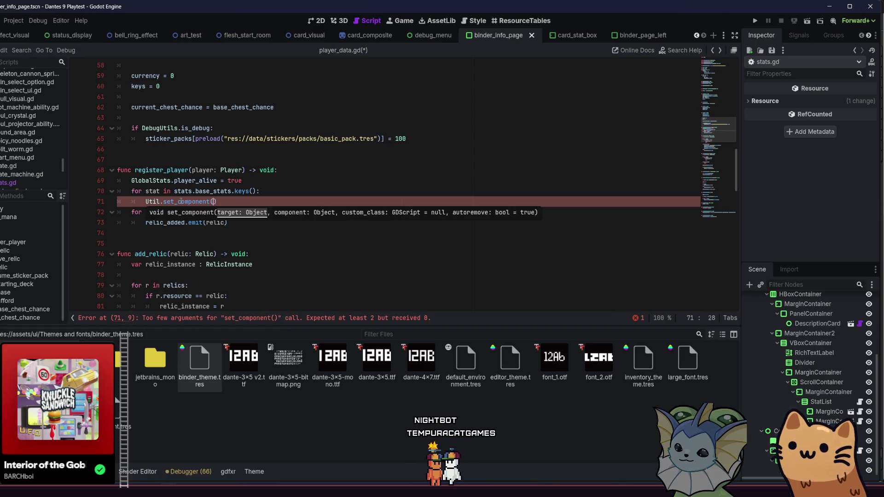
type("Player")
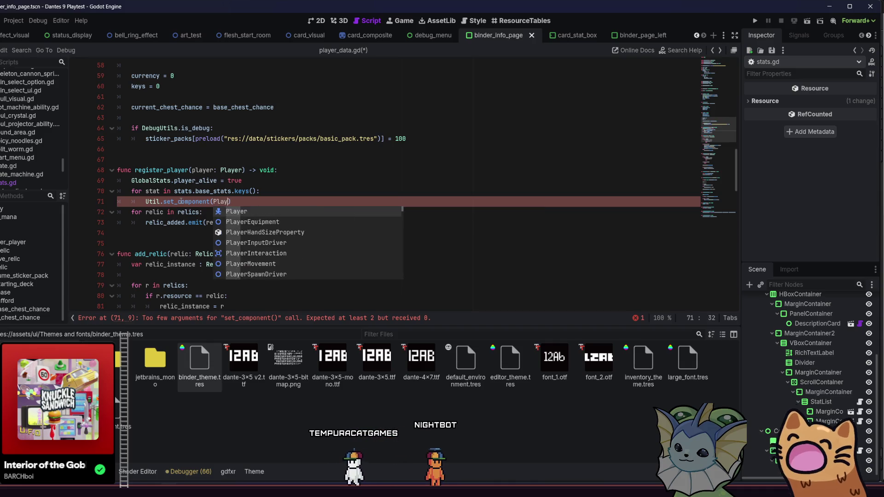
type(".player")
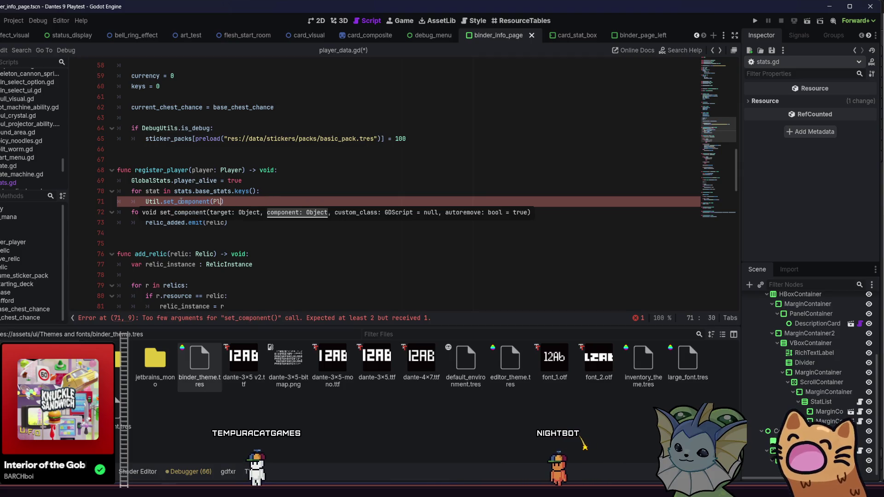
type(" ayer, ")
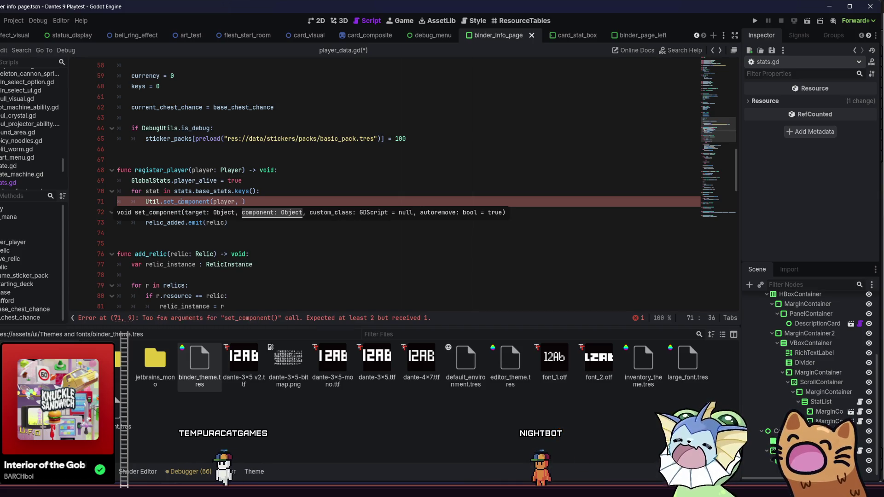
type("stt")
key("BackSpace")
type("at,")
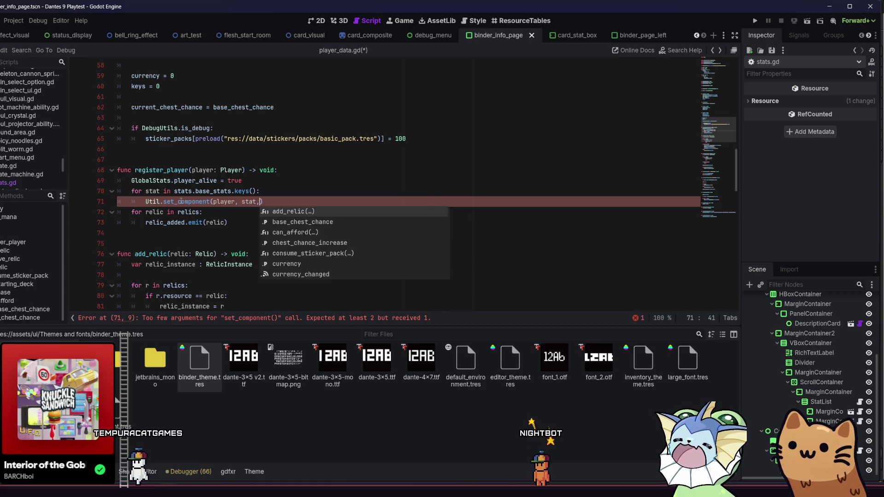
key("BackSpace")
key("BackSpace")
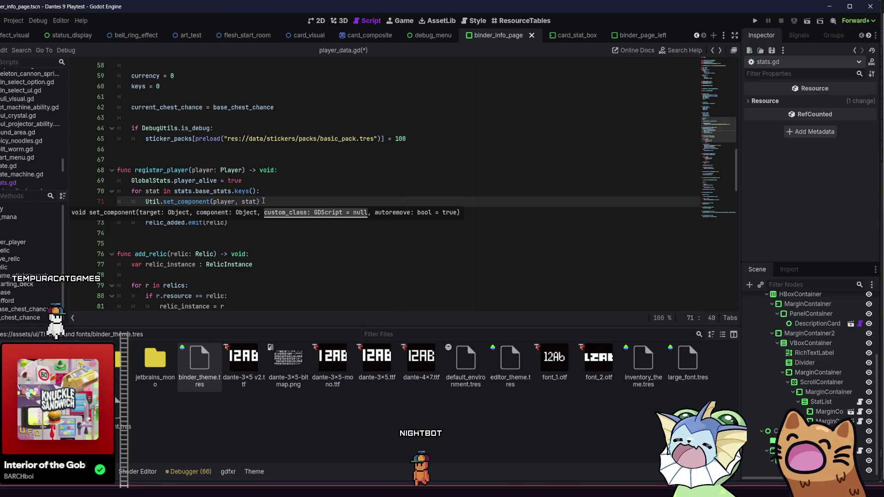
type(")")
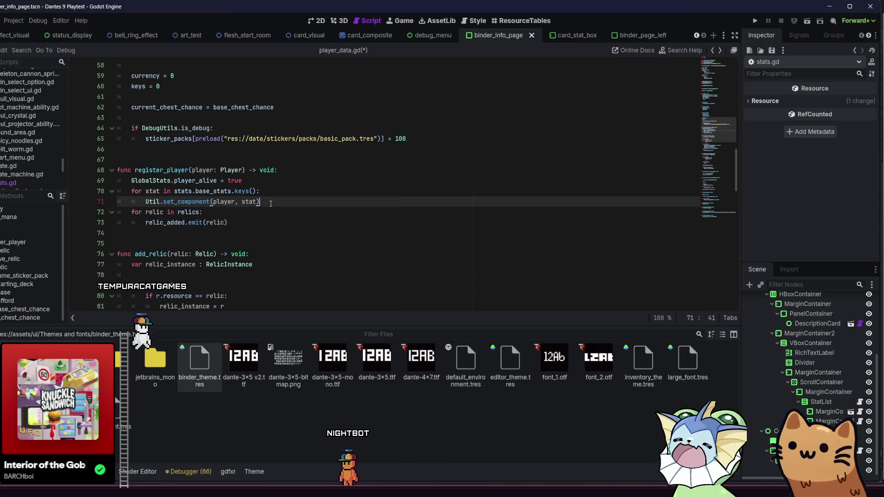
left_click(145, 201)
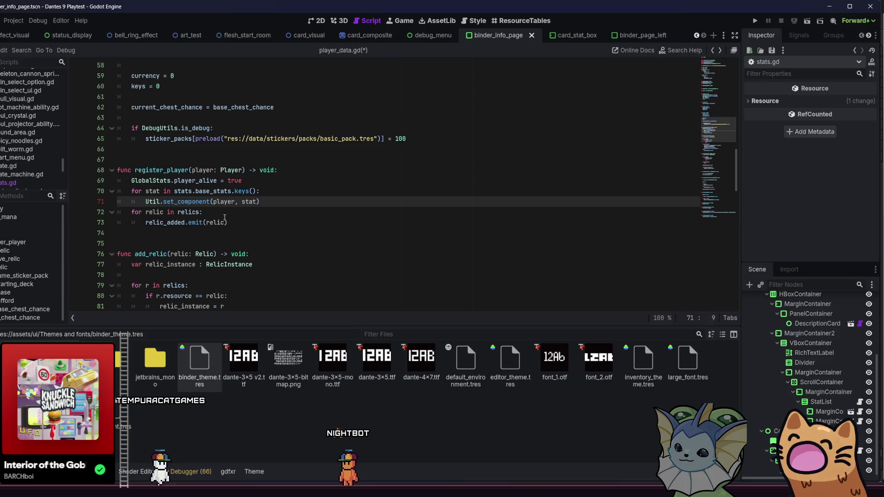
type("var ")
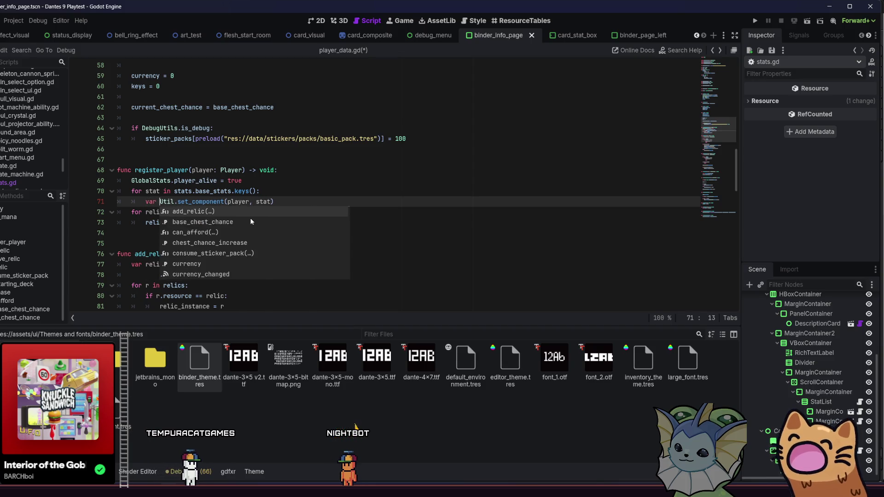
type("s =")
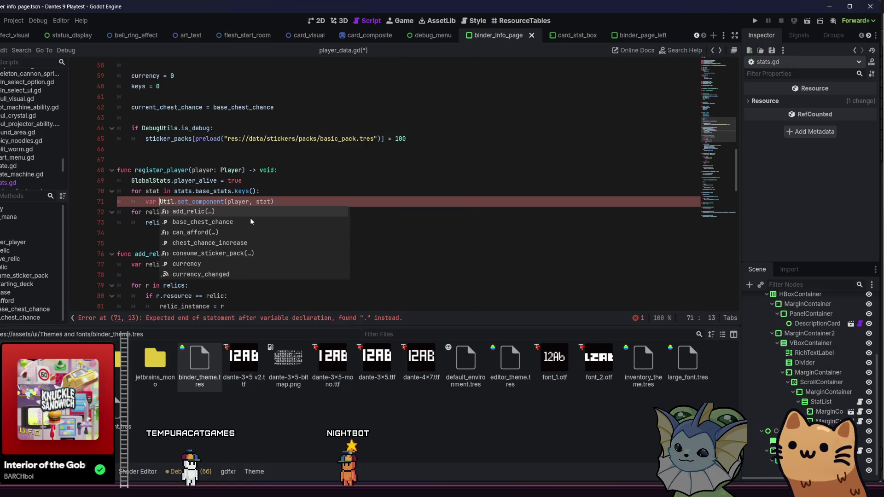
left_click(328, 202)
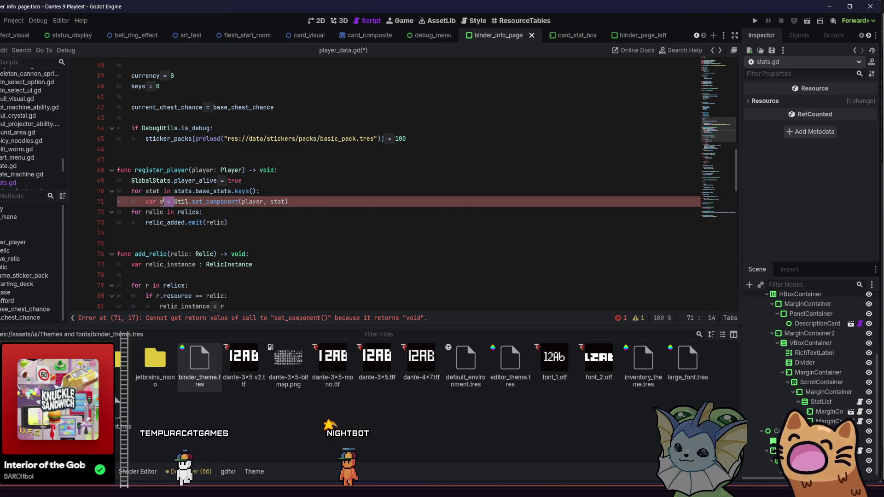
left_click_drag(174, 201, 145, 202)
key("BackSpace")
left_click(303, 205)
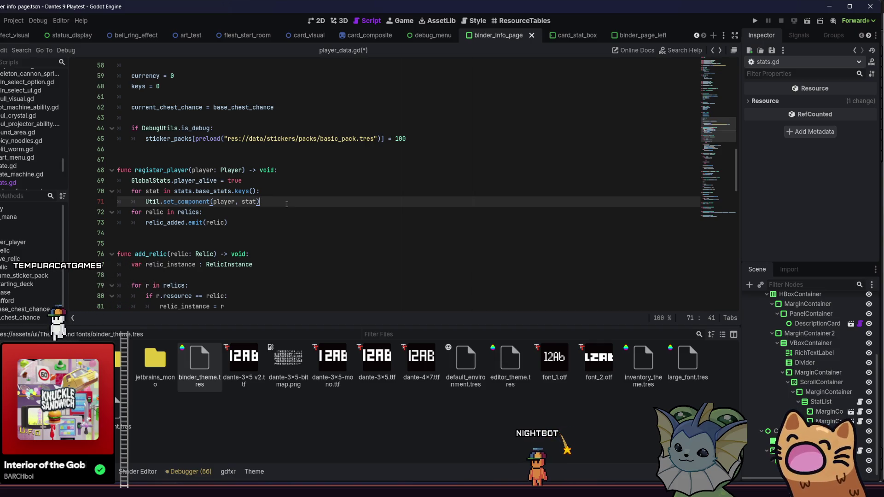
key("Return")
Step: Read the keys() and set_component documentation popups and step through the call's arguments
type("ar s")
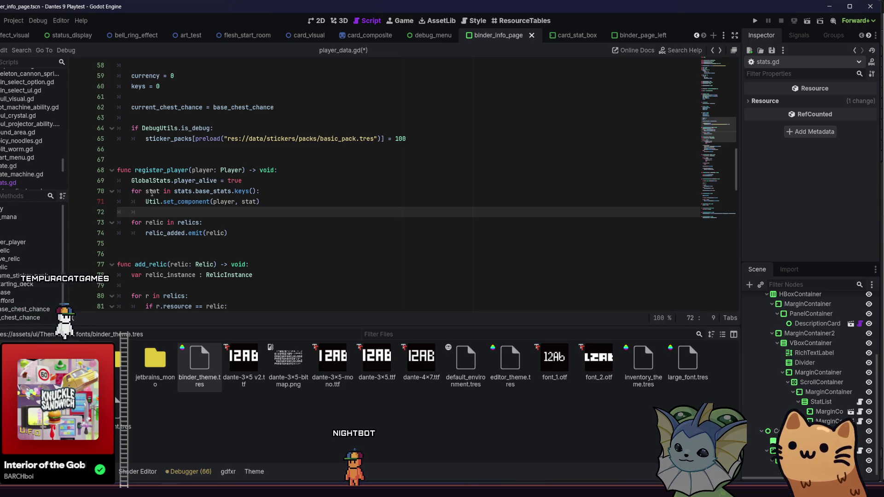
mouse_move(243, 192)
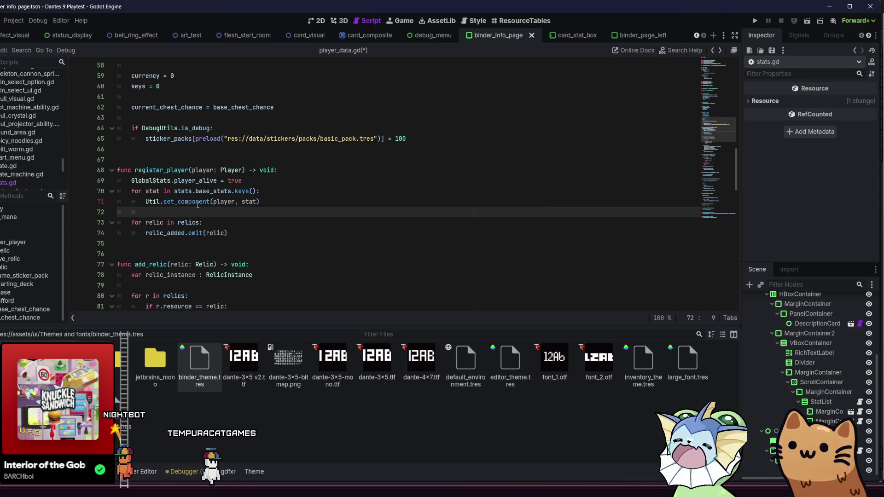
mouse_move(198, 204)
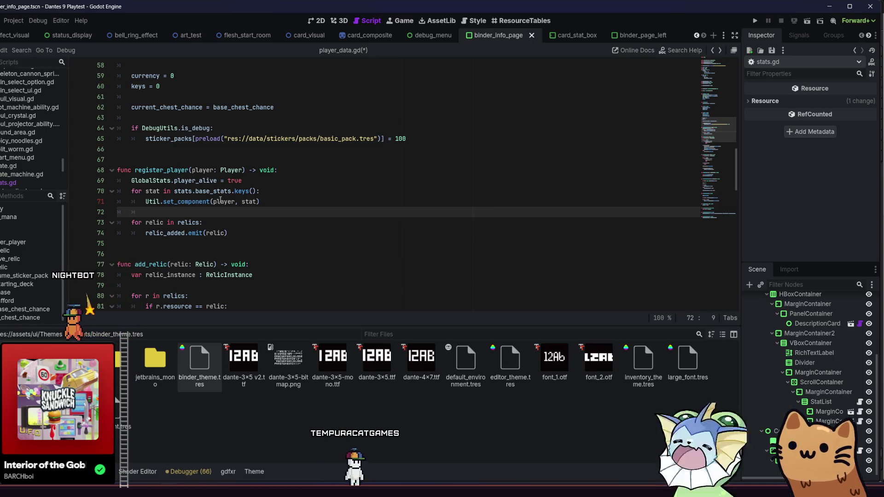
left_click(257, 201)
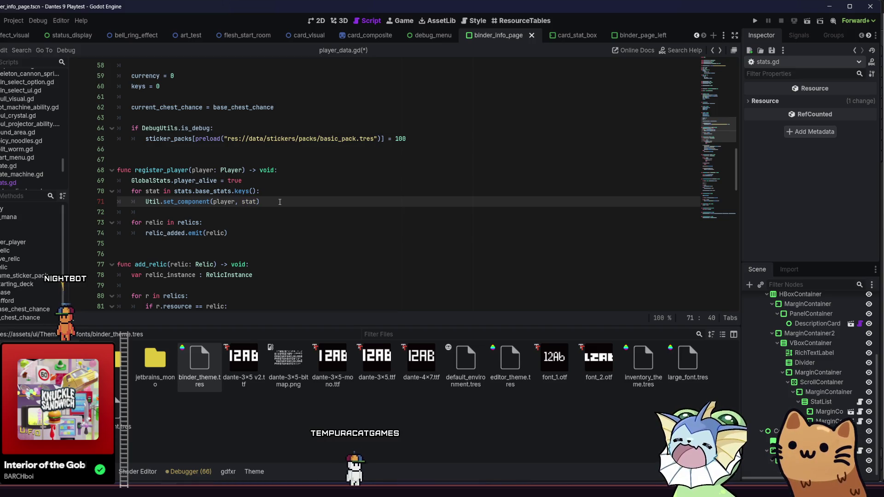
key("Left")
key("Left")
key("Left")
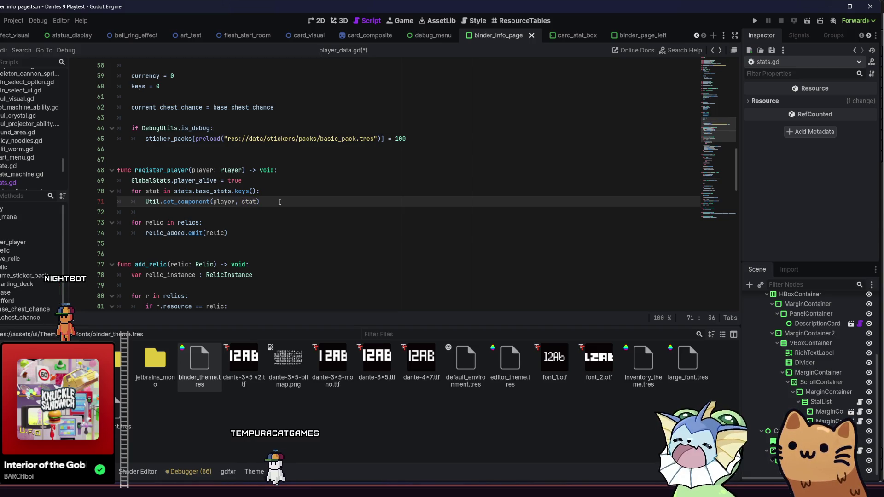
key("Left")
key("Left")
key("Left")
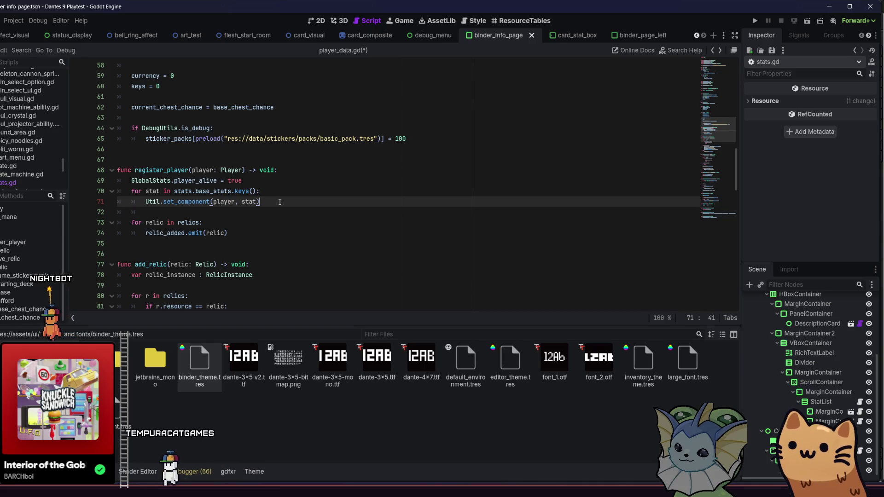
key("Right")
key("Right")
key("Right")
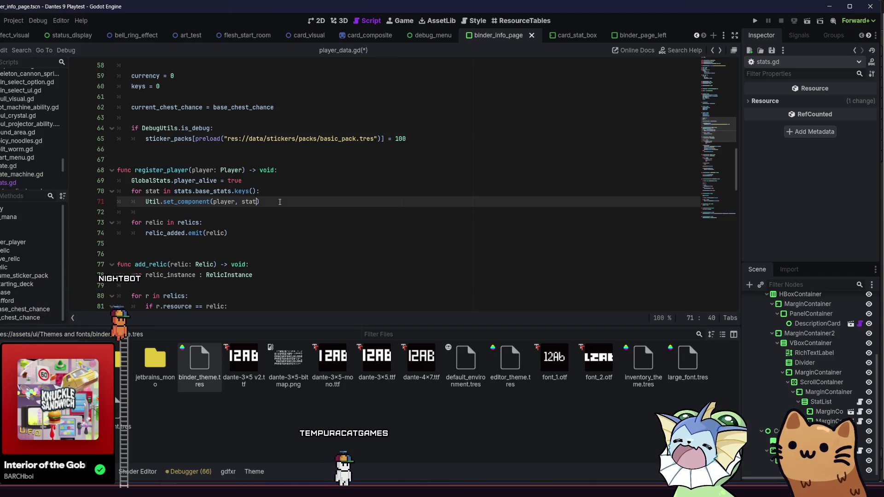
Step: Close the set_component call's parenthesis and undo an extra blank line
type(")")
key("Home")
key("Return")
key("Up")
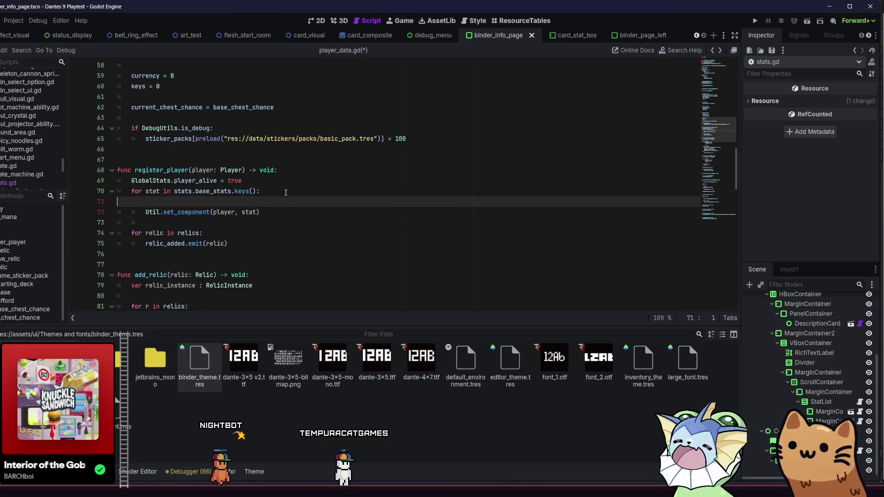
key("ctrl+z")
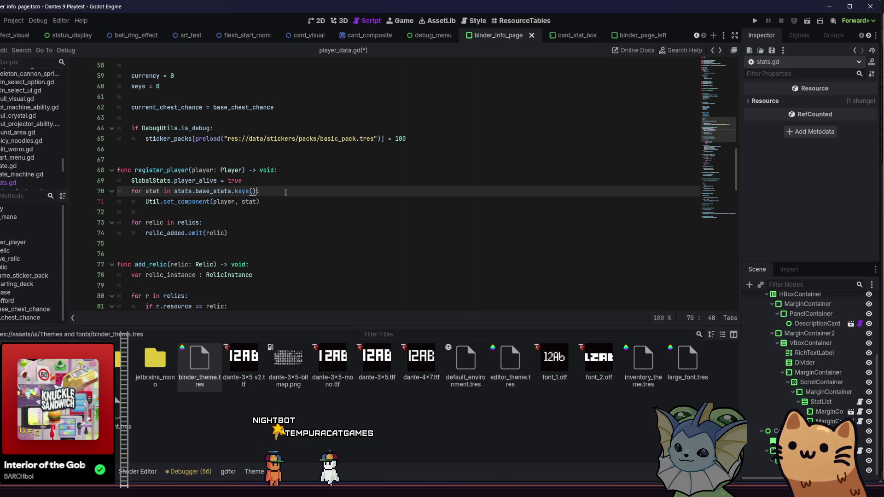
Step: Type the loop variable as 'stat : GDScript' in the for header on line 70
key("Left")
key("Left")
key("Left")
key("Left")
key("Left")
type(": G")
key("Left")
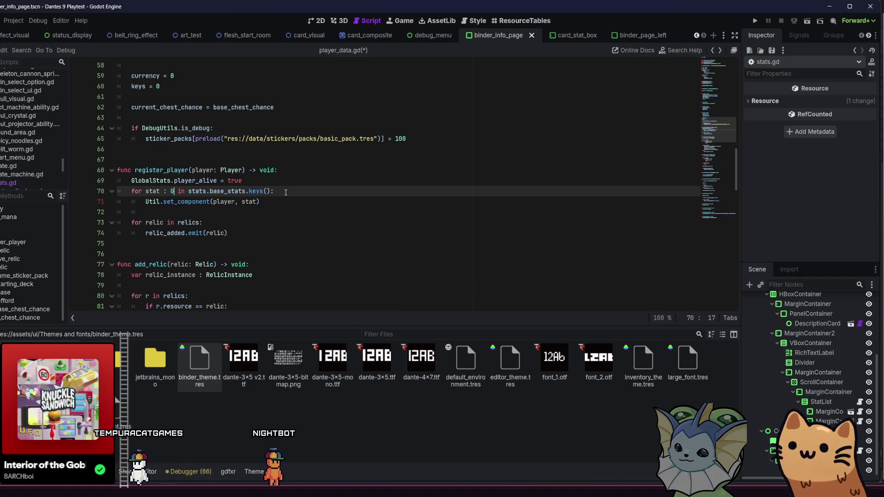
type("DS")
key("Return")
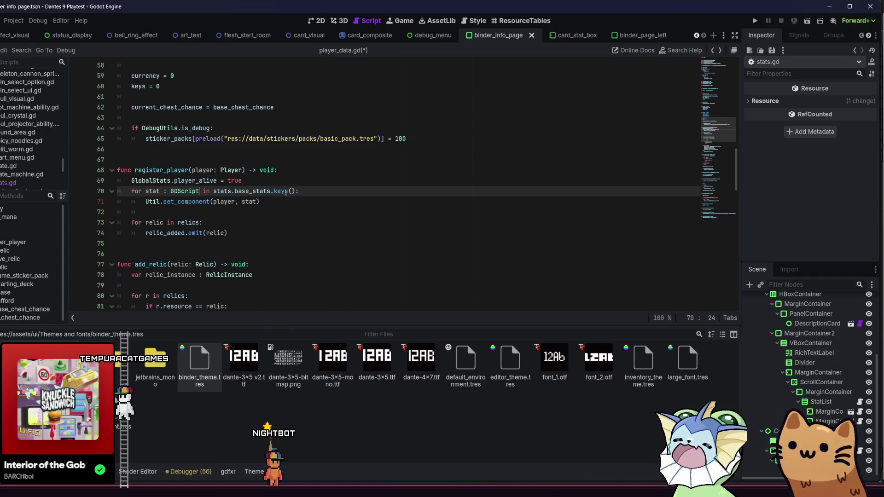
left_click(315, 201)
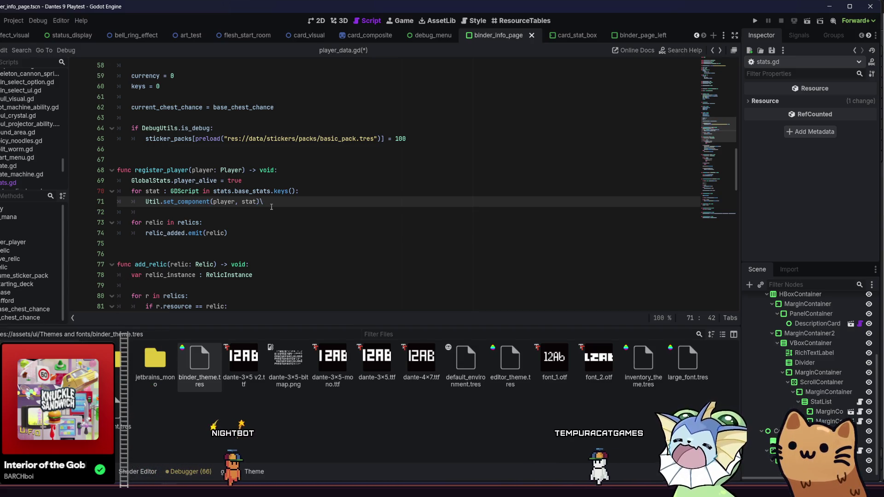
Step: Add line 72 declaring stat_instance := stat.new() below the set_component call
key("Return")
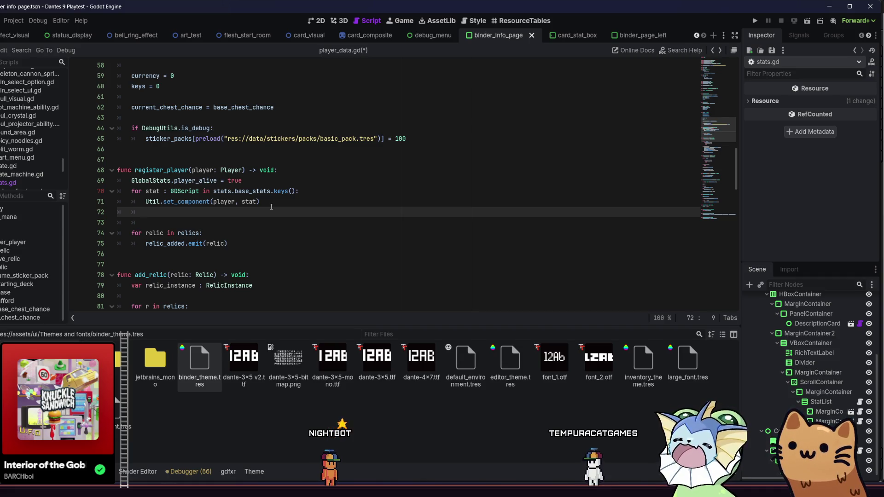
type("var")
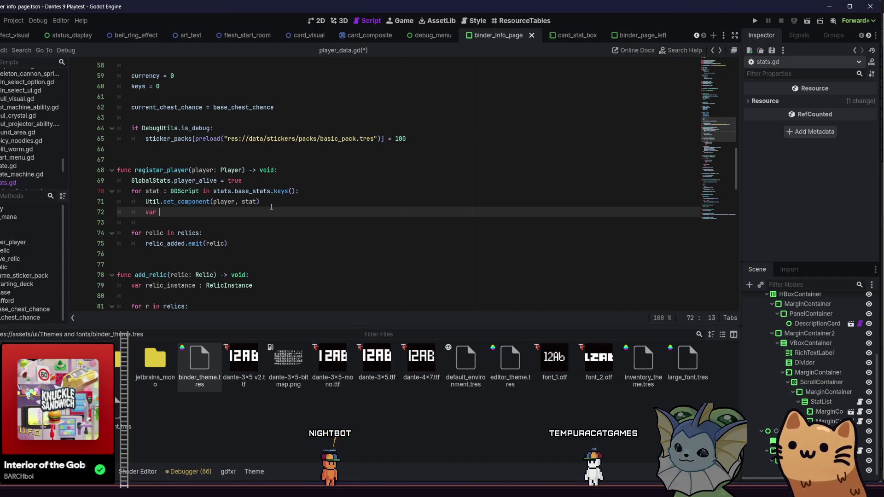
type("stat")
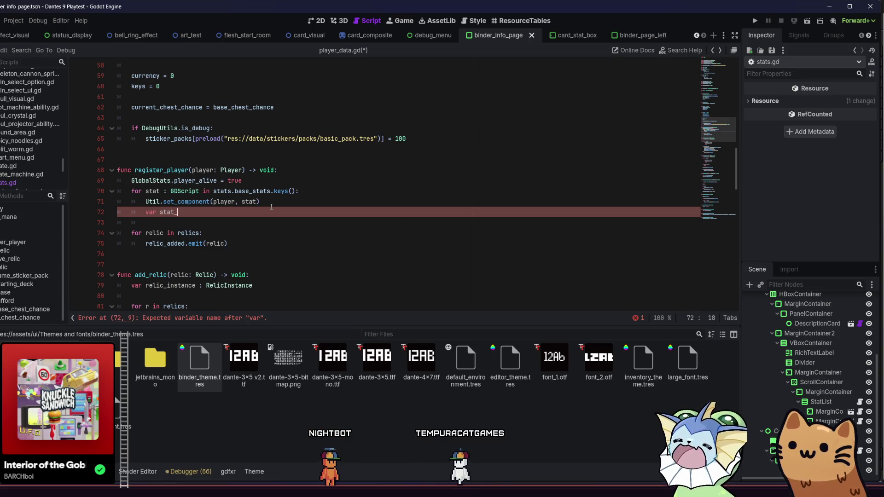
type("_instance")
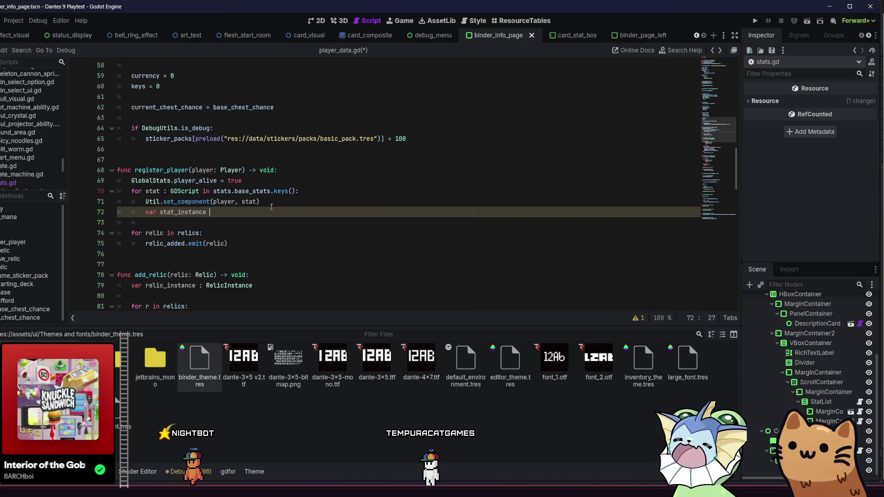
type("=")
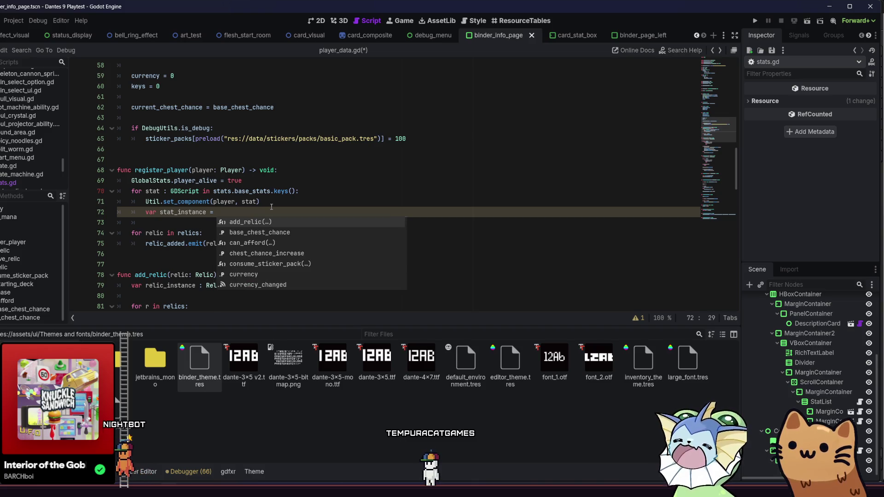
key("BackSpace")
key("BackSpace")
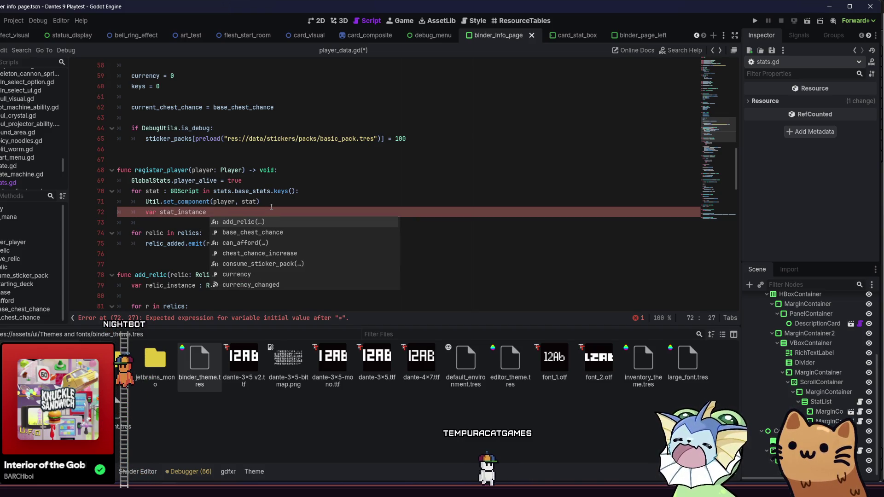
type(":= ")
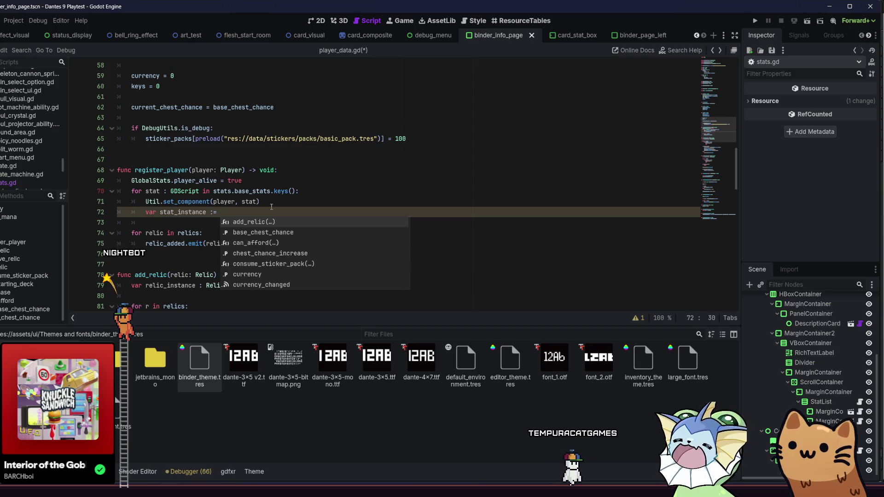
type("Uti")
key("BackSpace")
key("BackSpace")
key("BackSpace")
type("S")
key("BackSpace")
type("st")
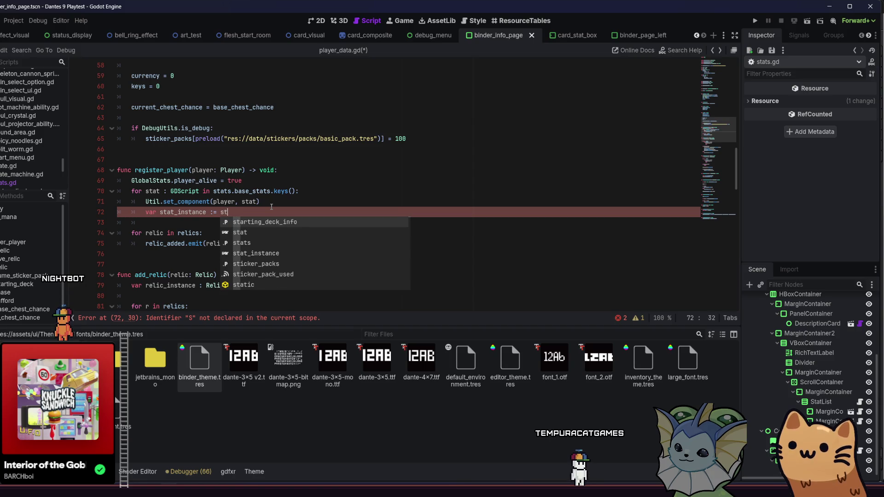
type("at.new")
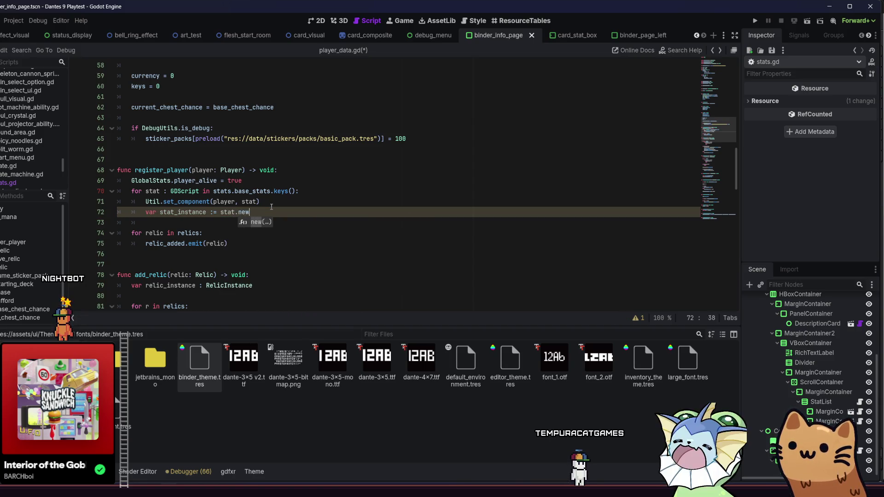
type("()")
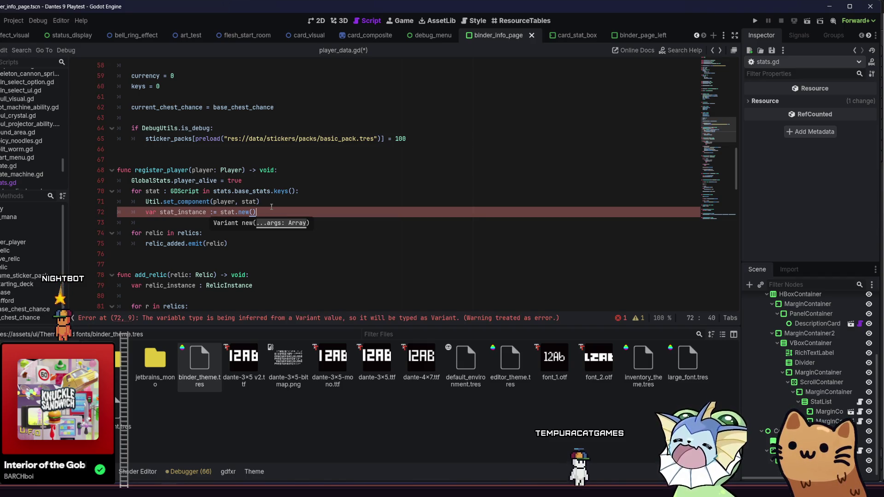
Step: Change := to a plain = on line 72 to clear the type-inference error, then open a new line
left_click(211, 212)
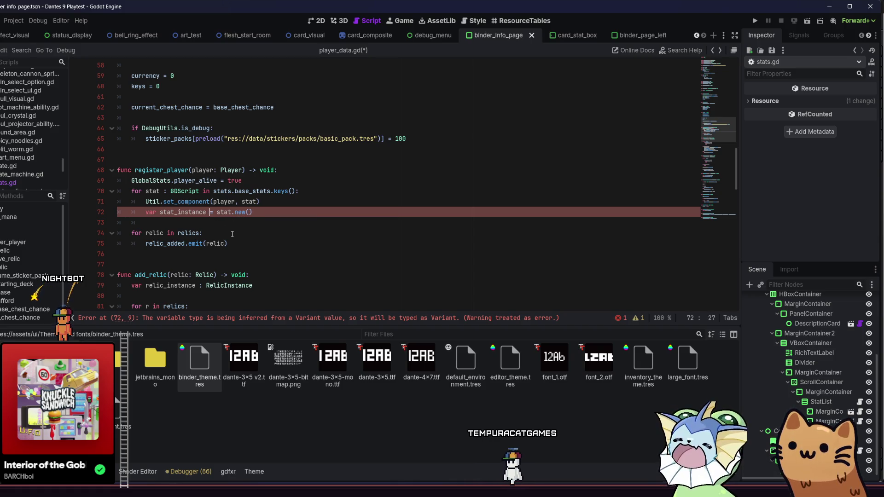
key("Delete")
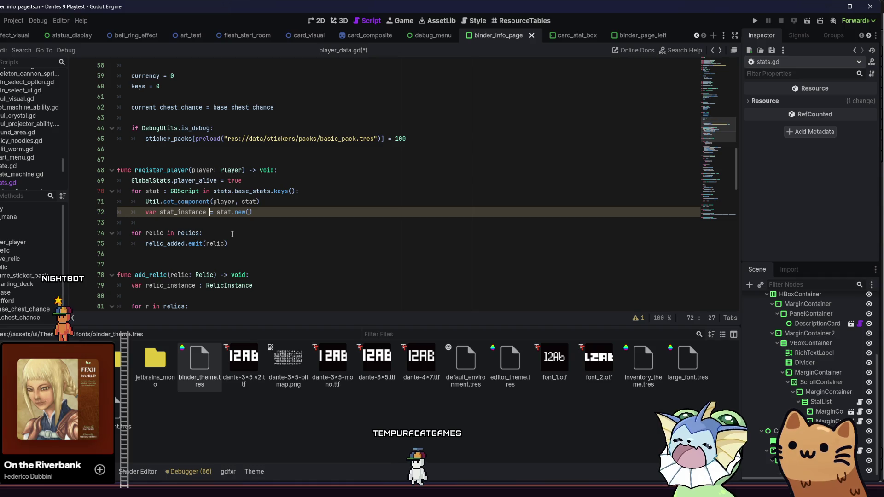
key("End")
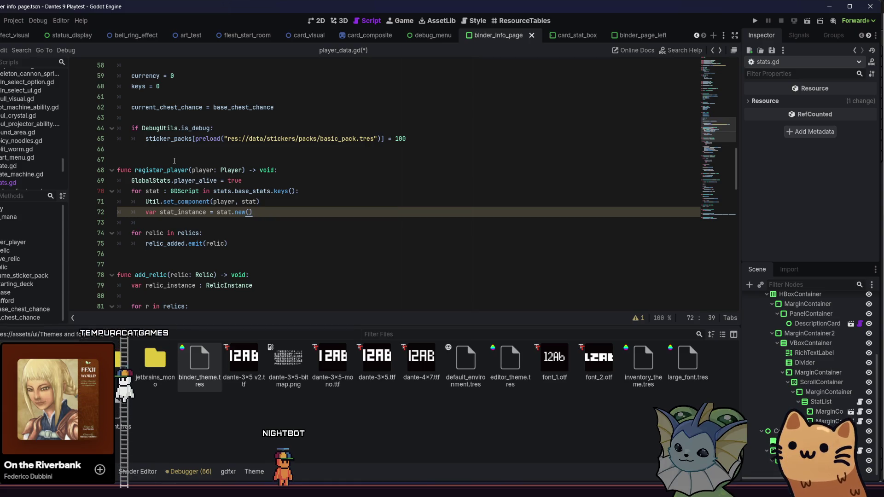
key("Return")
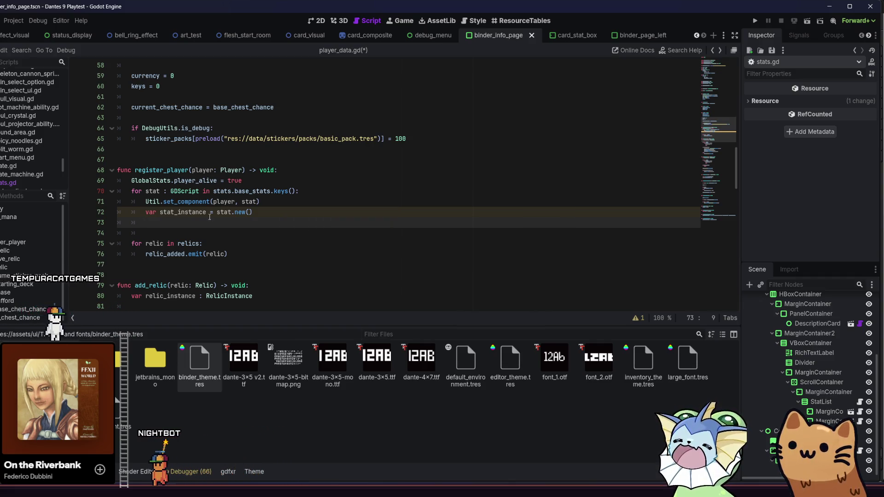
Step: Write stat_instance.add_source(stats, stats.base_stats[stat]) on line 73 of the stats loop
type("vs")
key("Escape")
type("ta")
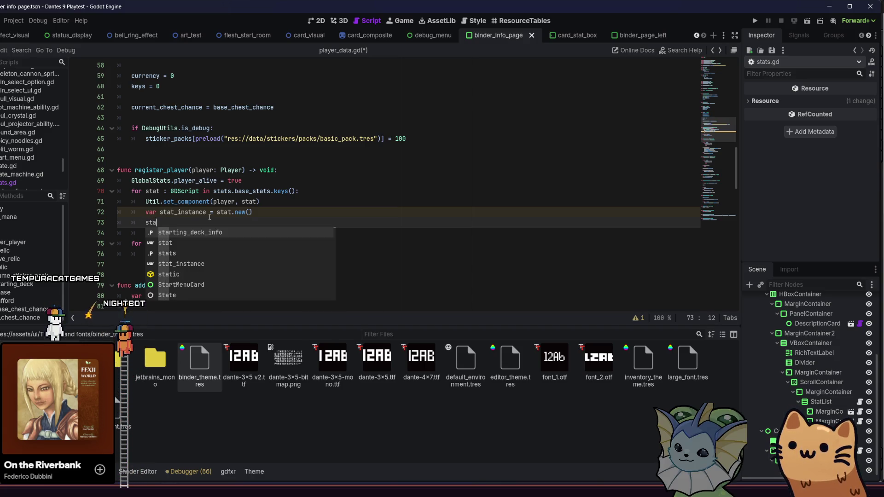
key("Down")
key("Down")
key("Down")
key("Return")
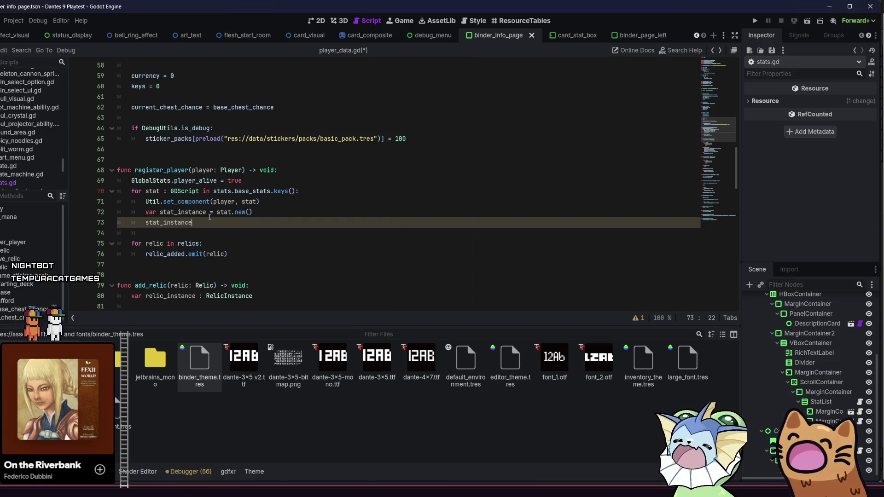
type(".so")
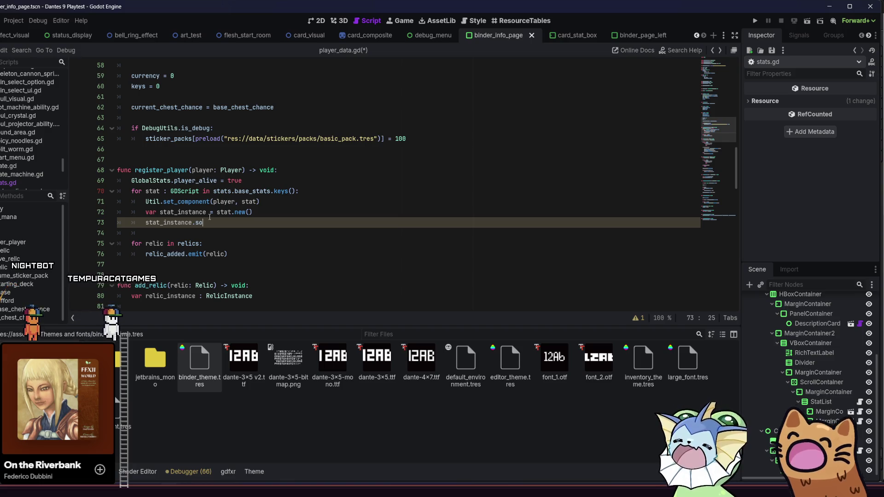
type("urce")
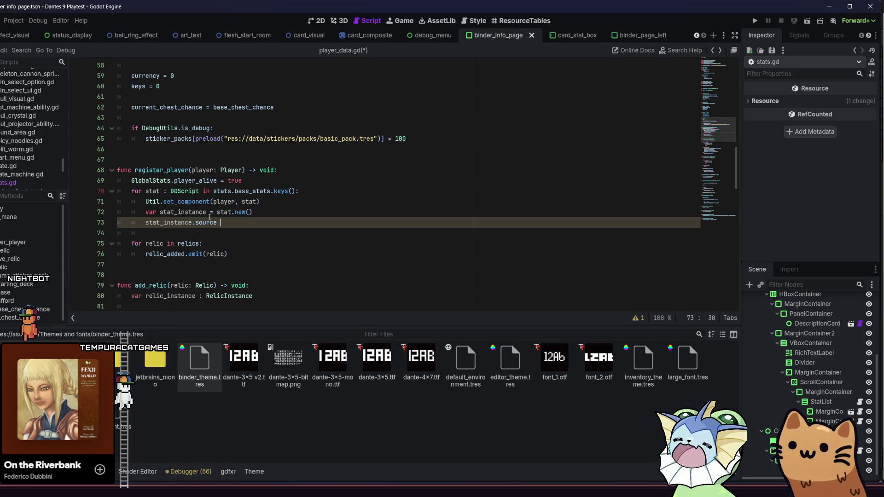
key("BackSpace")
key("BackSpace")
key("BackSpace")
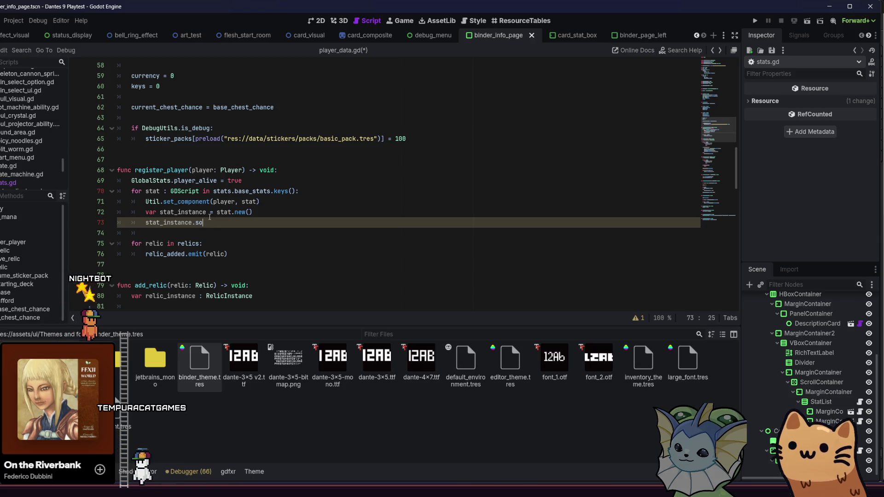
type("ad")
key("BackSpace")
type("add_s")
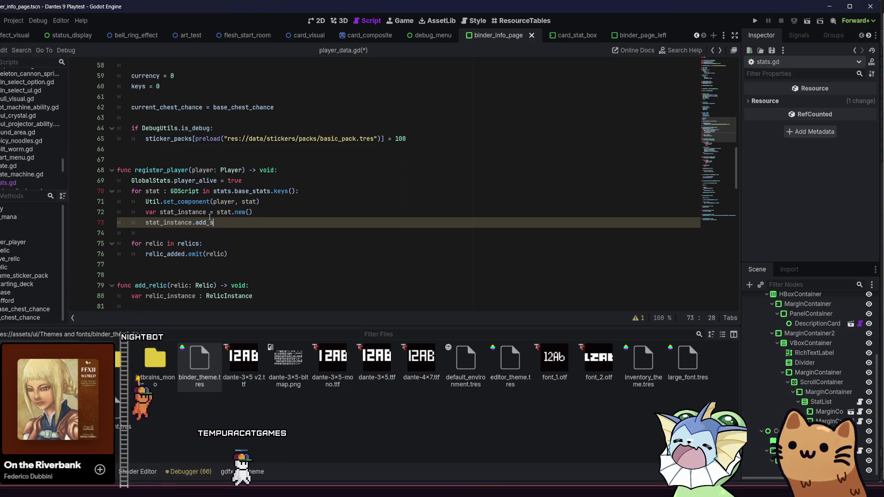
type("ource(stats")
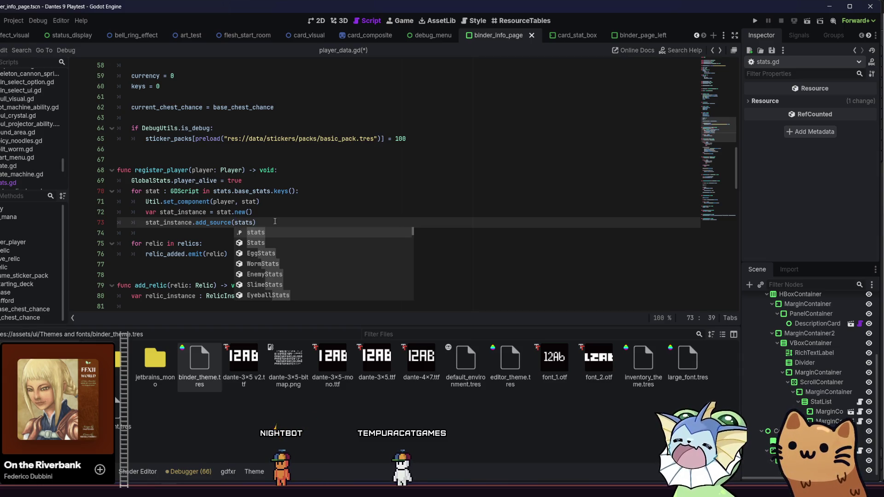
type(")")
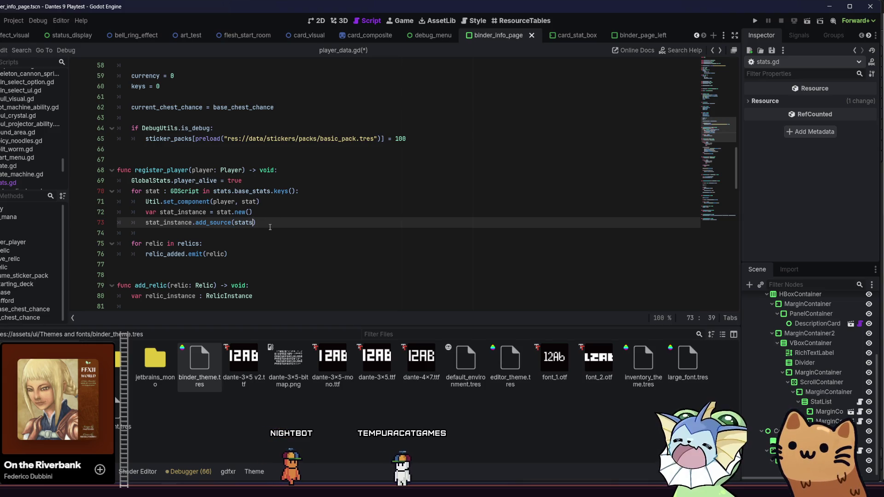
type(", st")
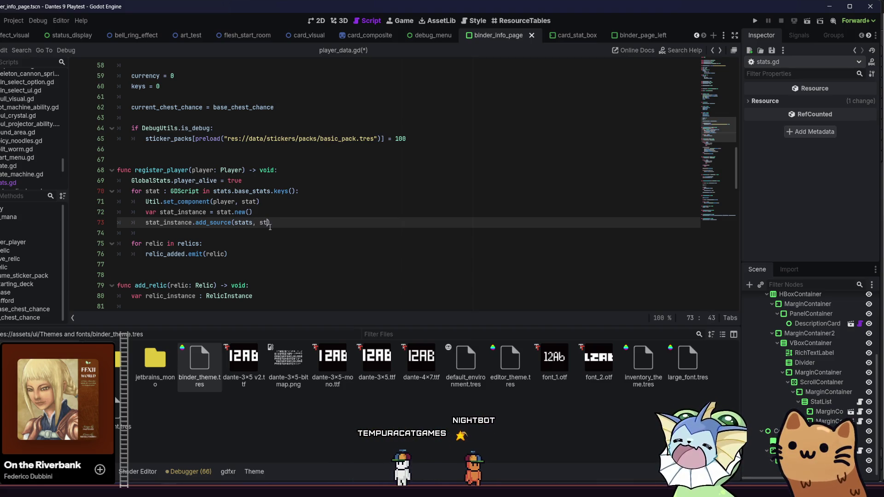
type("ats")
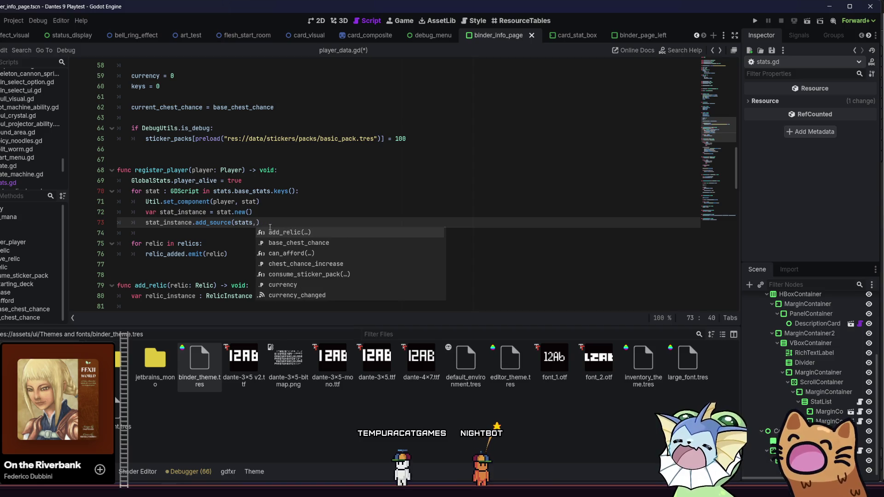
type(".base_stats[stat")
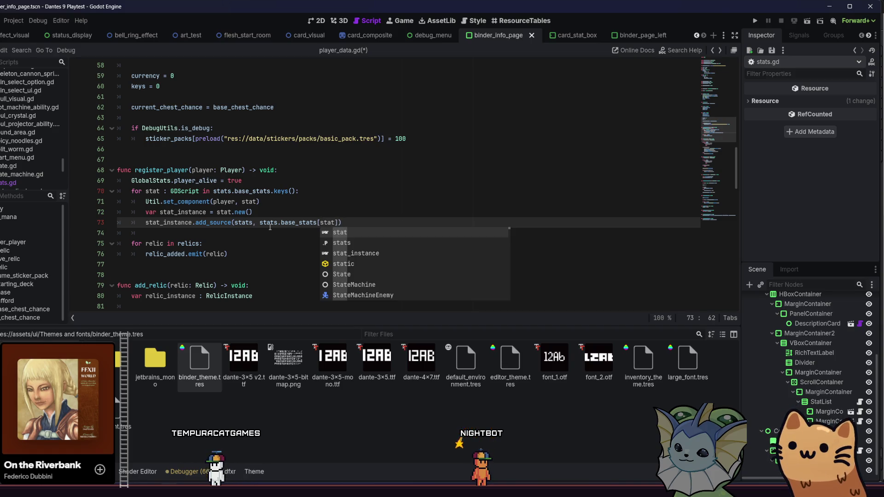
type("]")
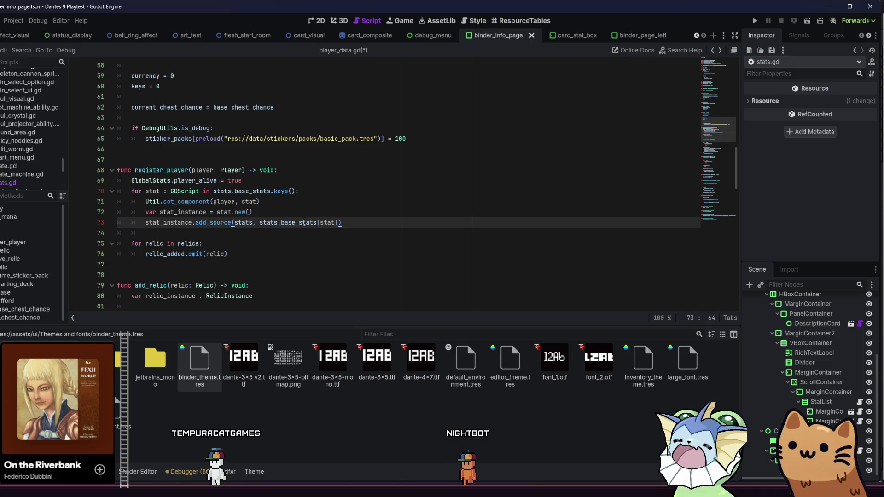
left_click_drag(303, 208, 133, 209)
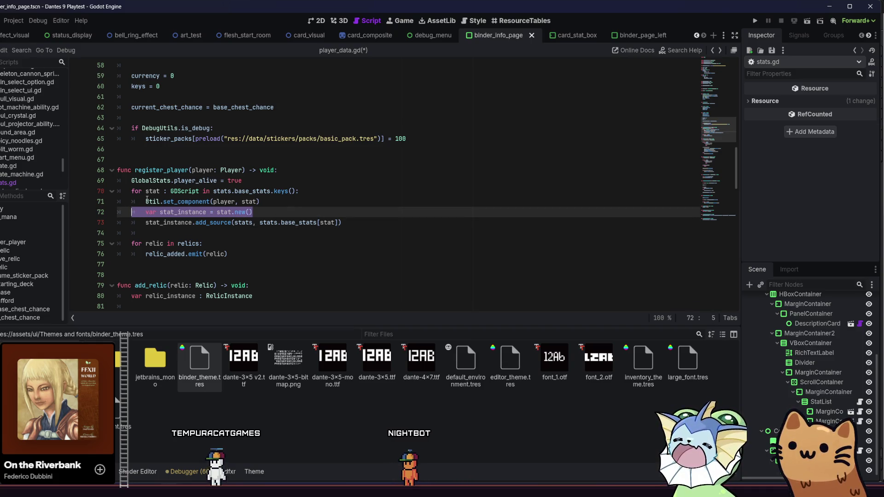
Step: Move the Util.set_component call from line 71 to below the add_source line
left_click(146, 201)
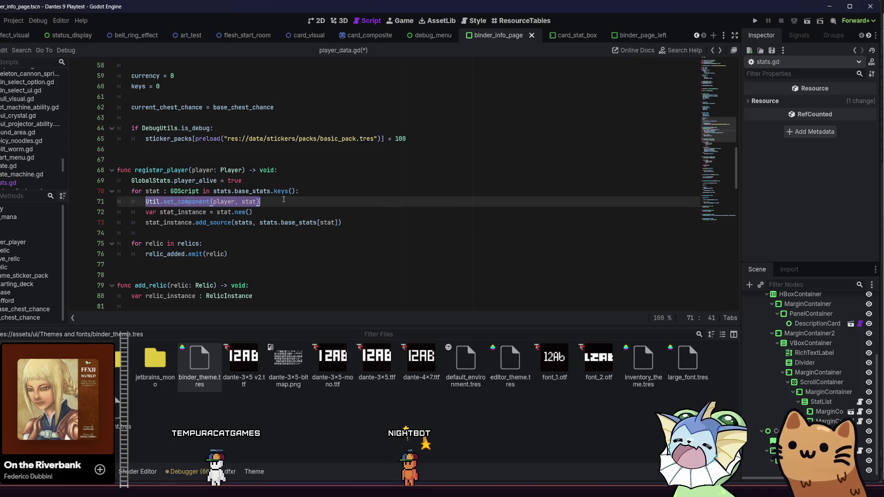
key("BackSpace")
key("BackSpace")
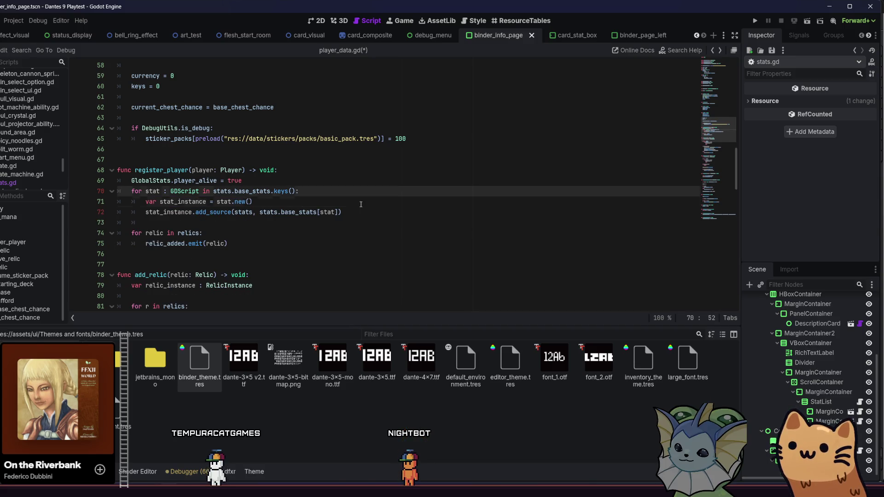
left_click(368, 209)
key("Return")
type("Util.set_component(player, stat)")
Step: Change the set_component arguments to (player, stat_instance, stat) and save player_data.gd
left_click(249, 222)
key("Right")
key("Right")
type("_")
key("Return")
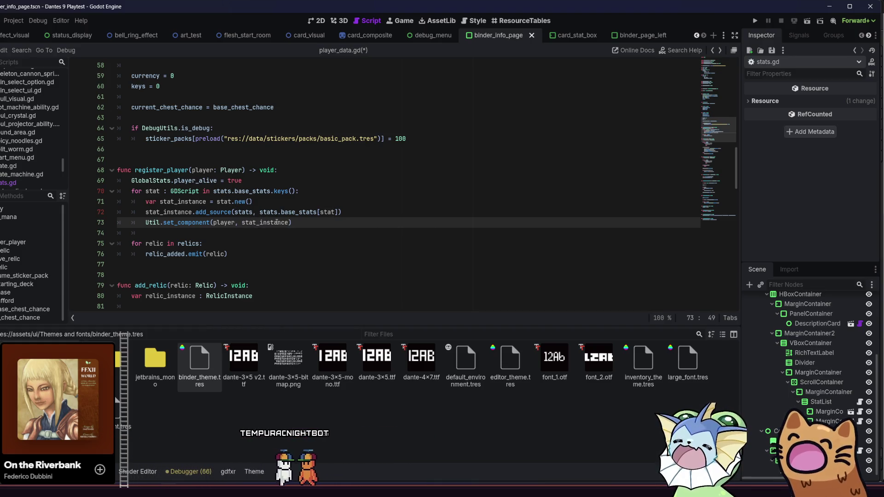
left_click(337, 229)
left_click(339, 225)
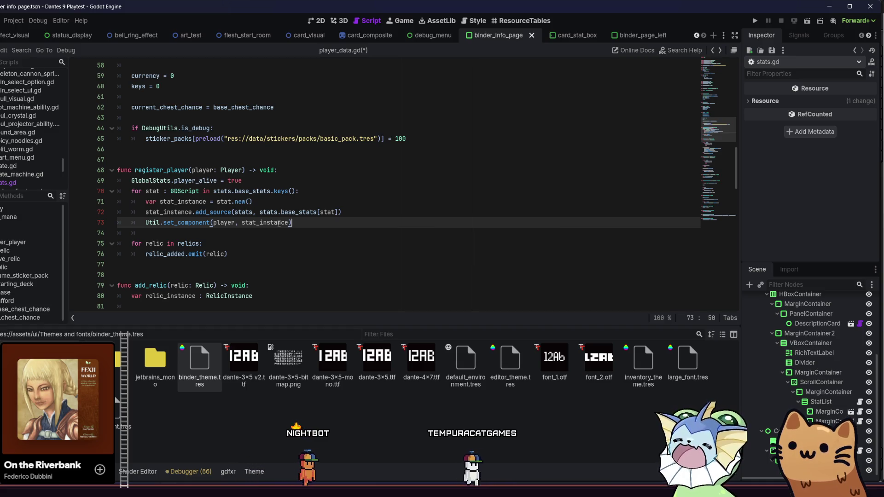
mouse_move(279, 223)
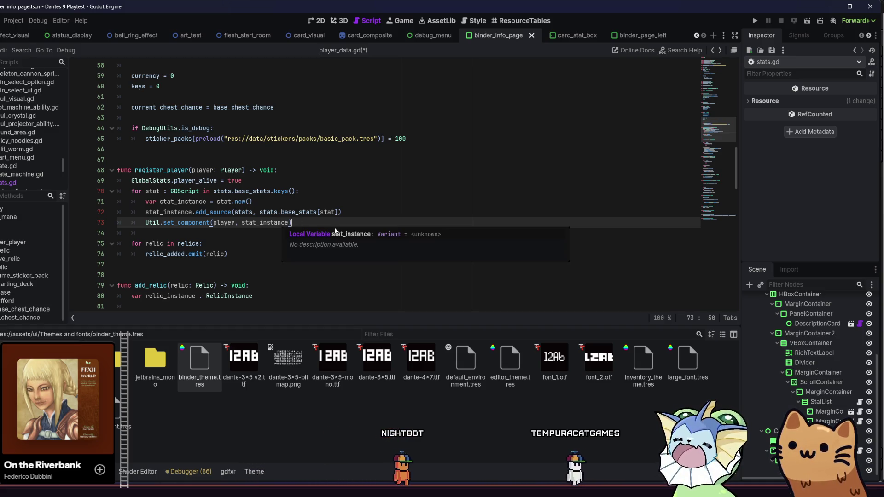
key("Left")
type(",")
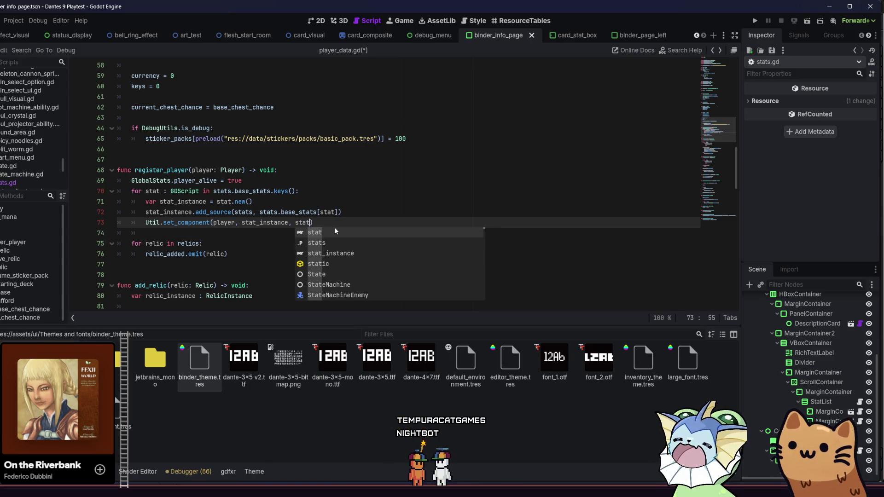
left_click(340, 223)
key("ctrl+s")
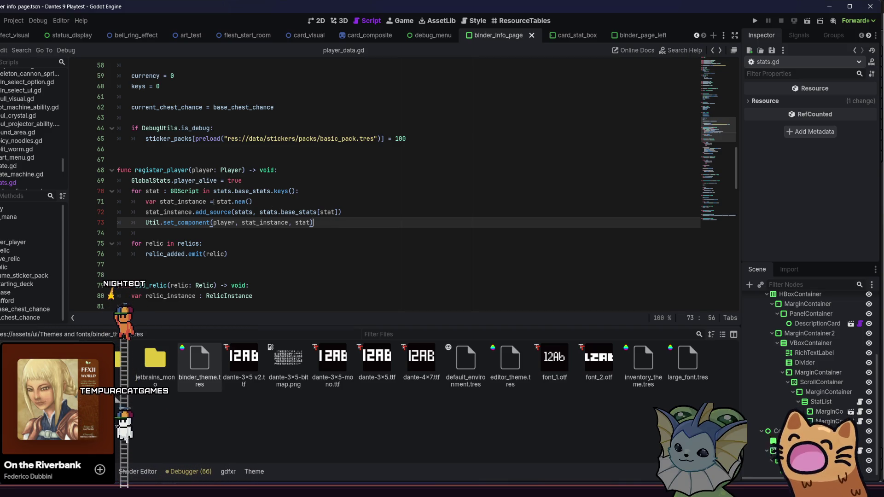
left_click_drag(146, 202, 253, 200)
left_click(254, 200)
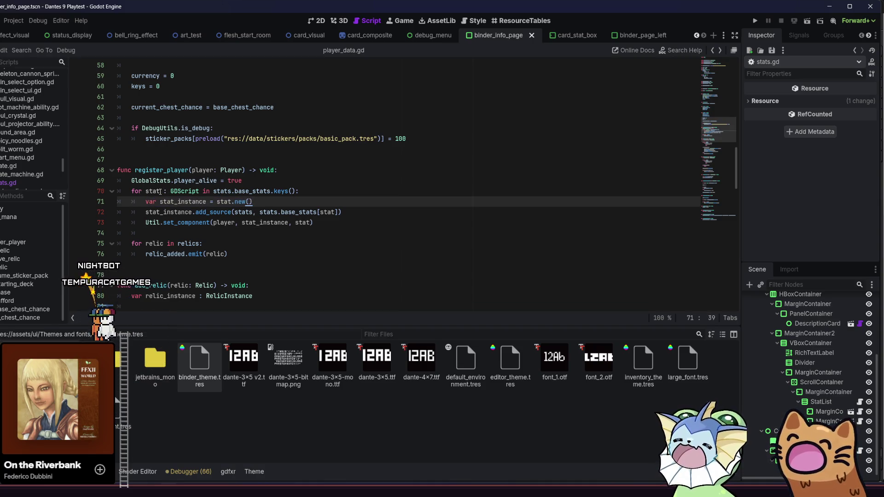
left_click_drag(218, 193, 299, 192)
left_click(299, 191)
key("Left")
key("Left")
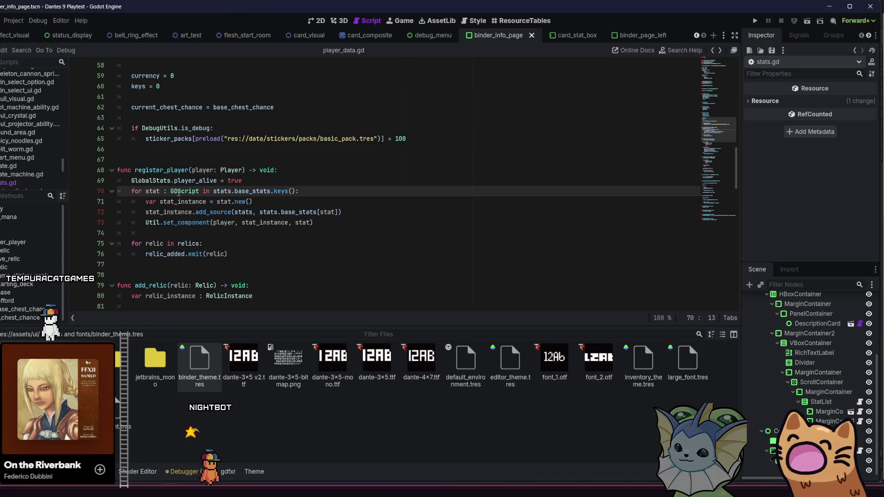
key("Down")
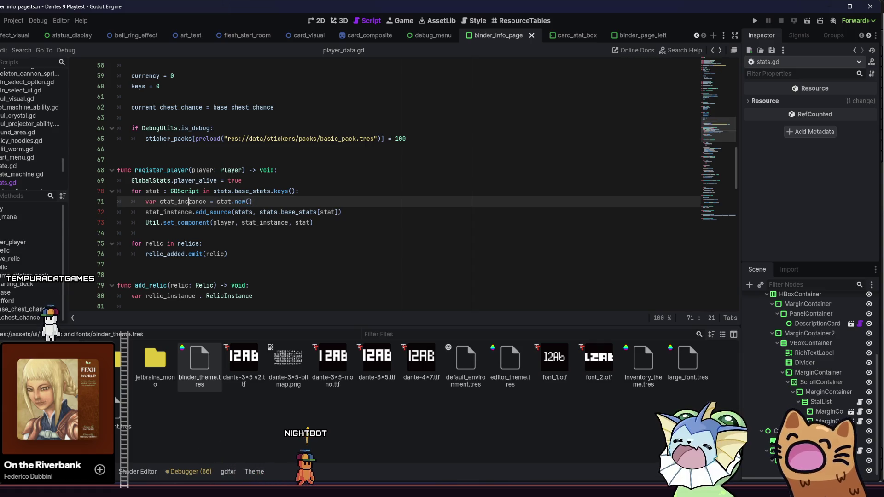
left_click(243, 213)
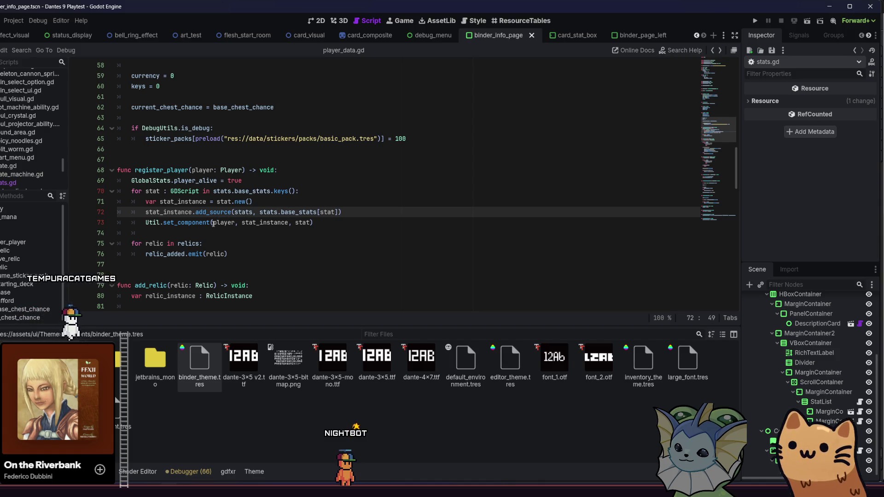
mouse_move(164, 222)
left_mouse_down()
mouse_move(314, 222)
mouse_move(147, 225)
left_mouse_up()
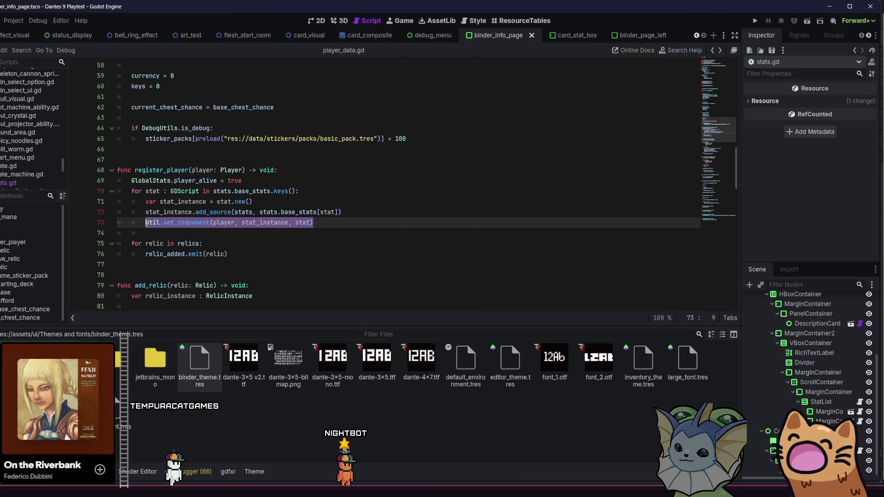
left_click(147, 225)
left_click(298, 212)
left_click(316, 224)
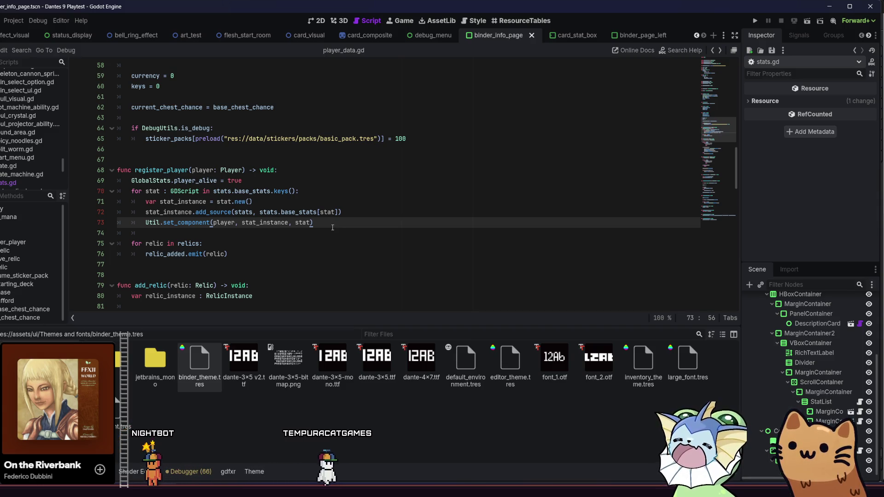
key("Return")
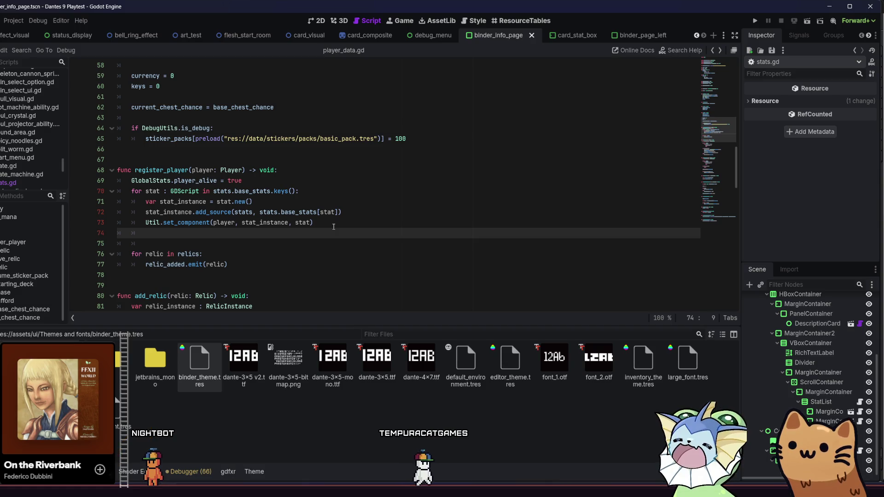
key("BackSpace")
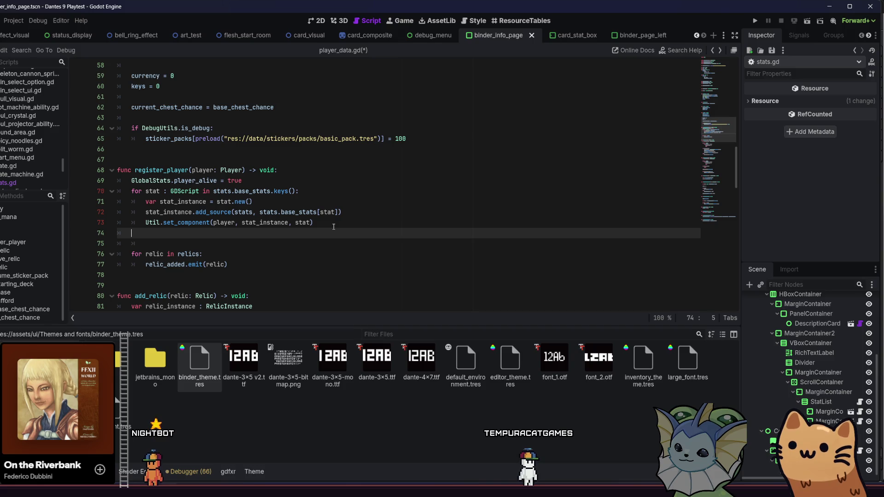
key("BackSpace")
key("BackSpace")
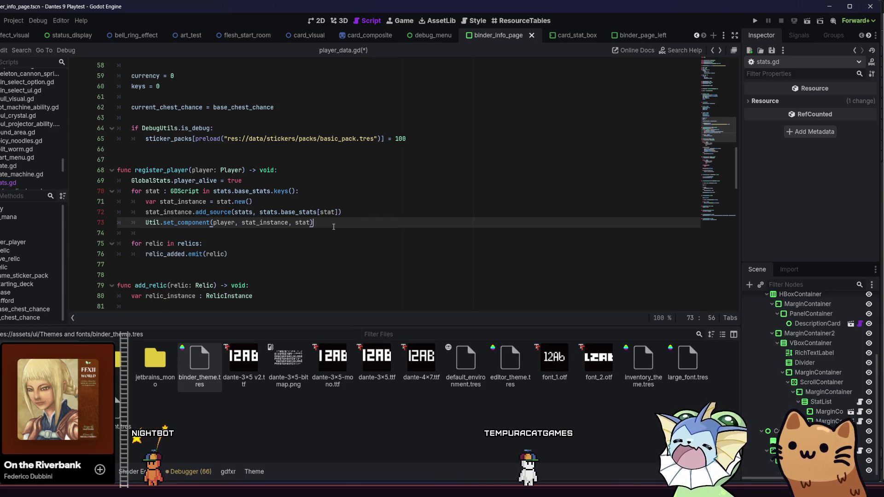
left_click(367, 187)
key("Return")
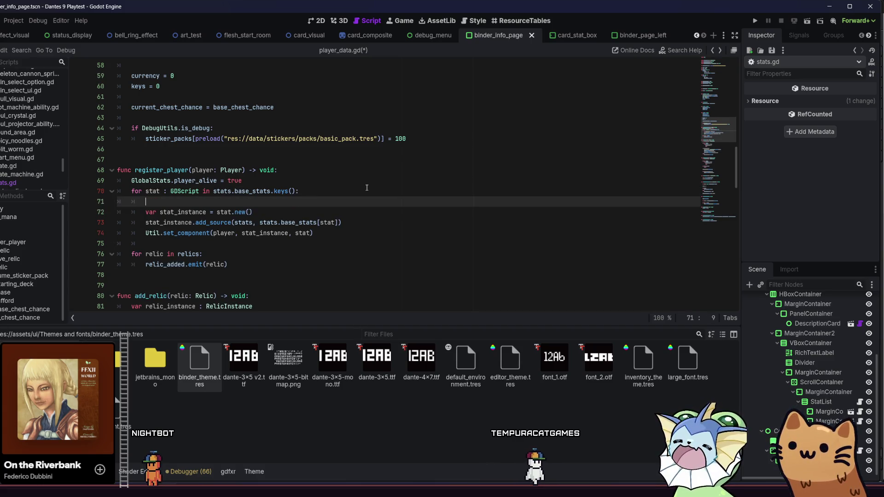
Step: Assign stat_instance from Util.get_or_create_component(player, stat) instead of stat.new()
type("Util")
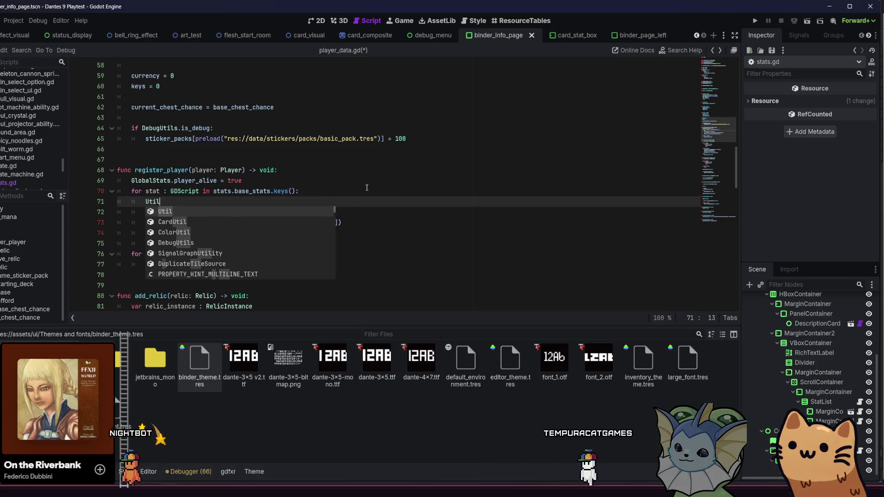
type(".get-r")
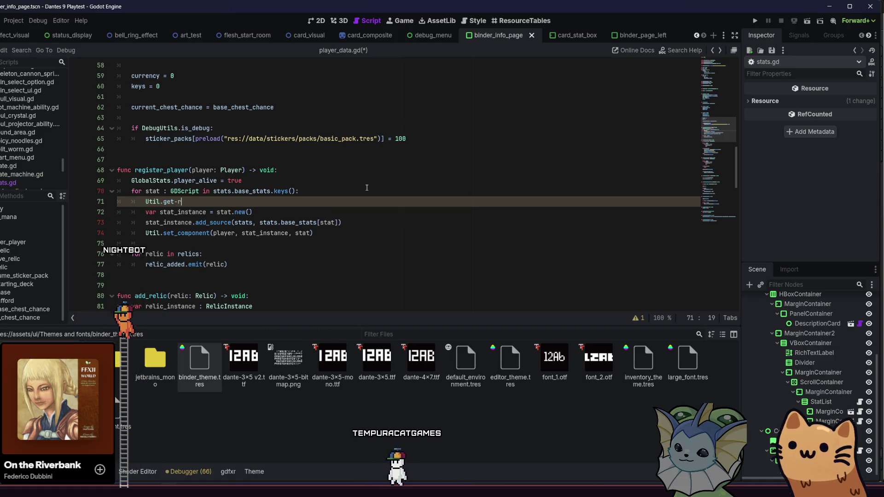
key("BackSpace")
key("BackSpace")
type("_or")
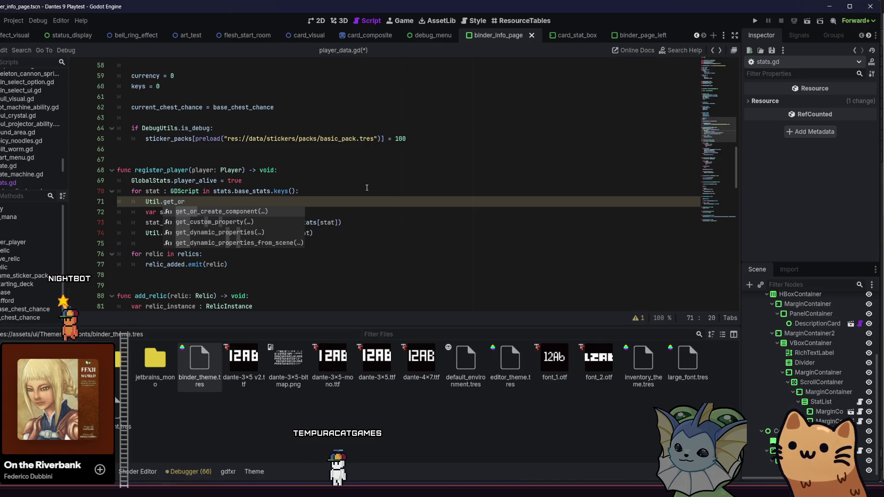
key("Return")
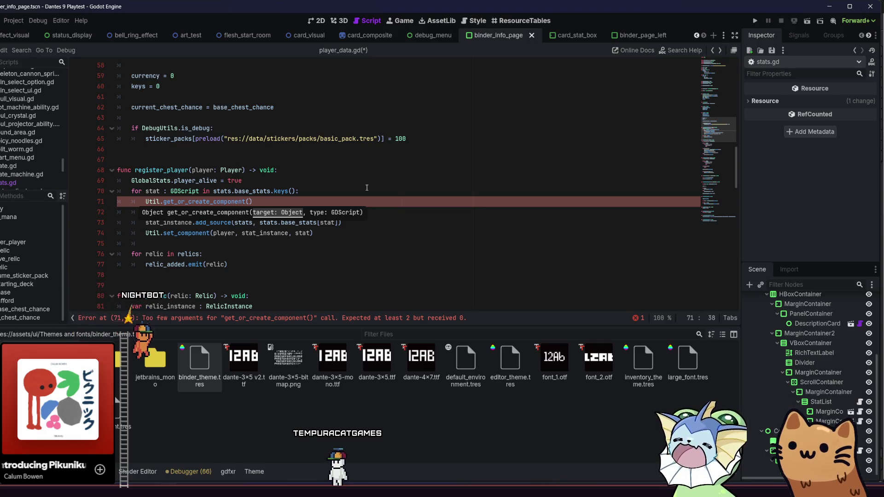
type("player, ")
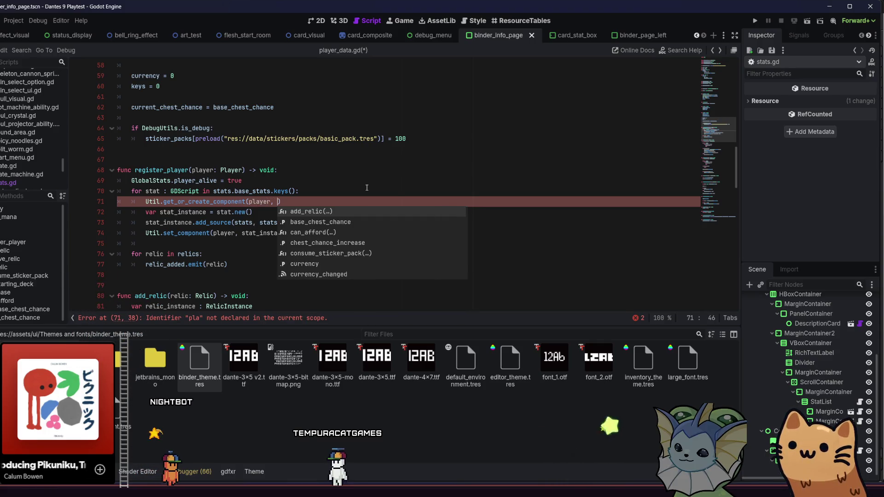
type("stat")
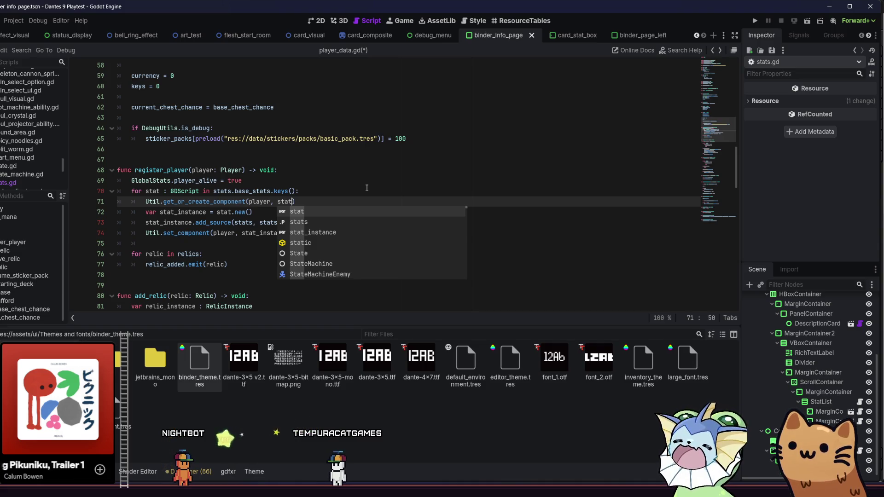
left_click_drag(252, 212, 216, 212)
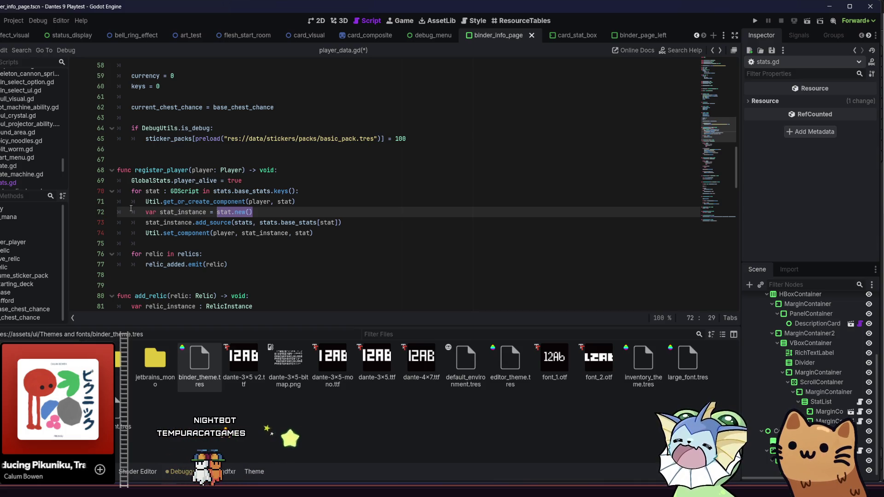
key("ctrl+x")
left_click(145, 201)
key("Return")
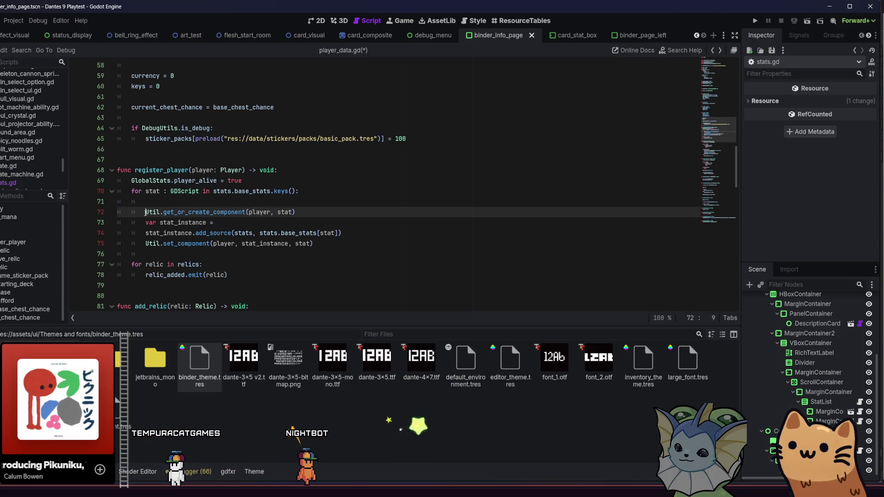
key("ctrl+z")
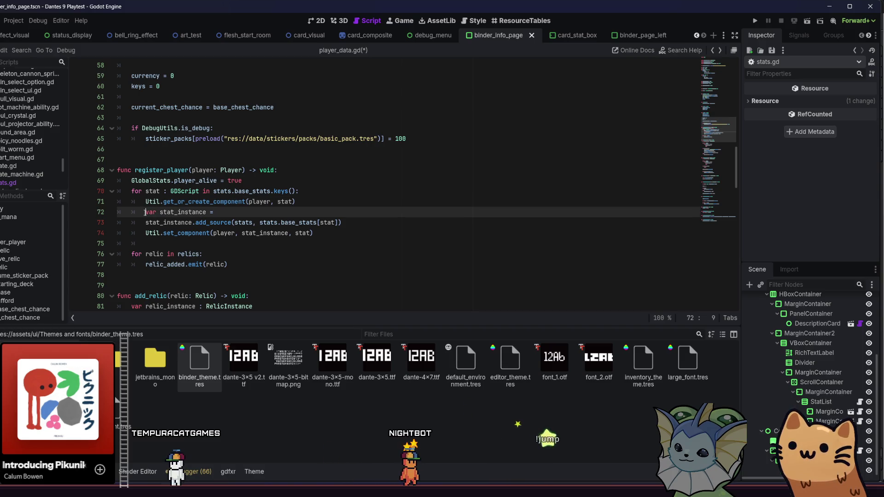
left_click(365, 201, "shift")
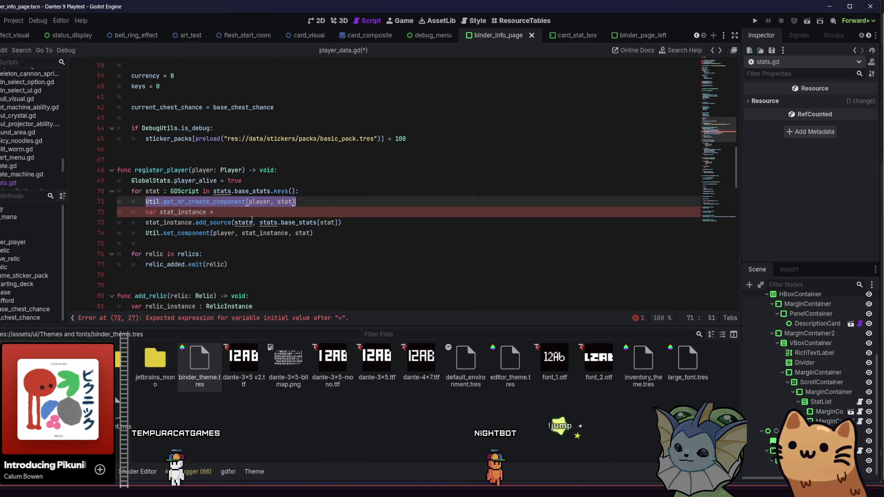
key("ctrl+x")
key("BackSpace")
key("BackSpace")
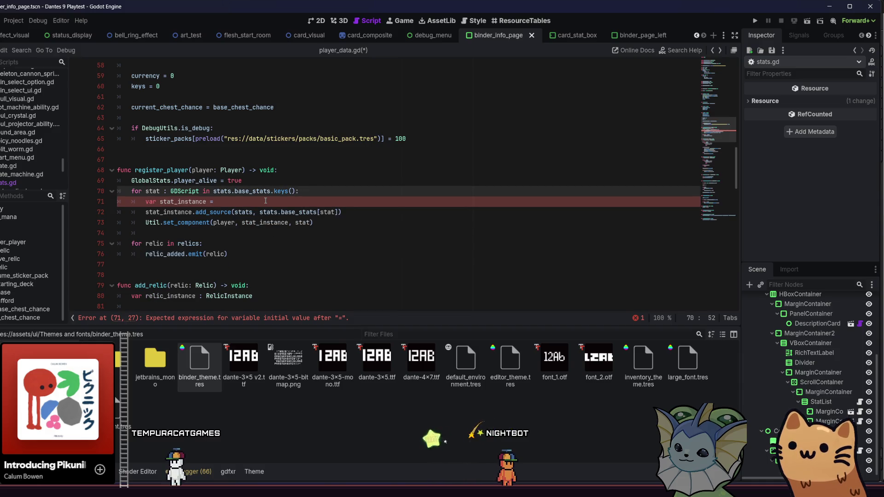
left_click(265, 200)
key("ctrl+v")
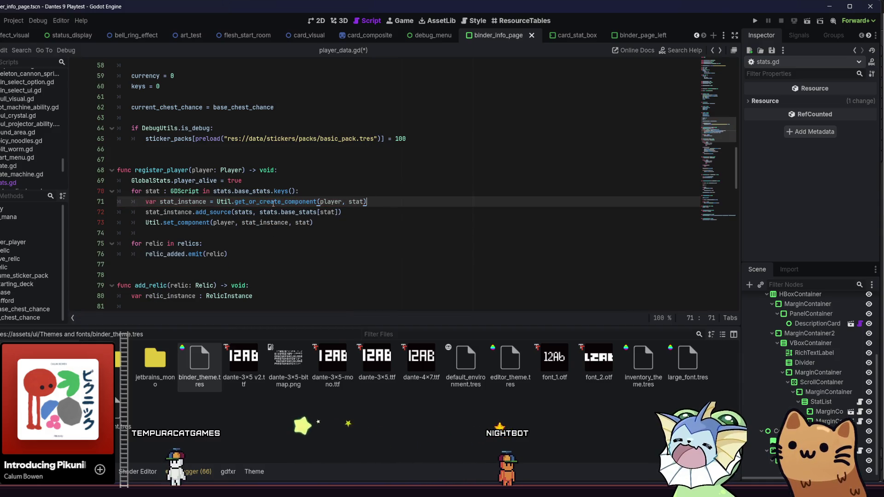
Step: Delete the redundant set_component line and jump to get_or_create_component's definition in util.gd
left_click_drag(313, 223, 121, 226)
key("BackSpace")
key("BackSpace")
key("BackSpace")
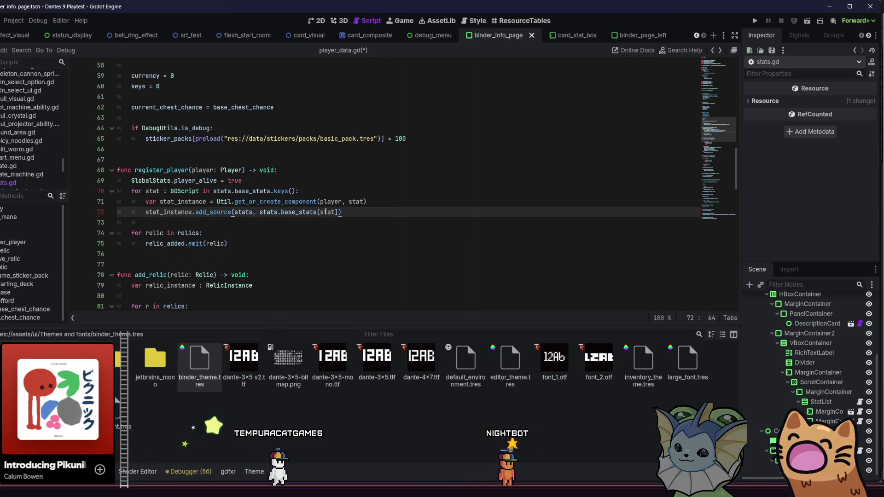
left_click(339, 195)
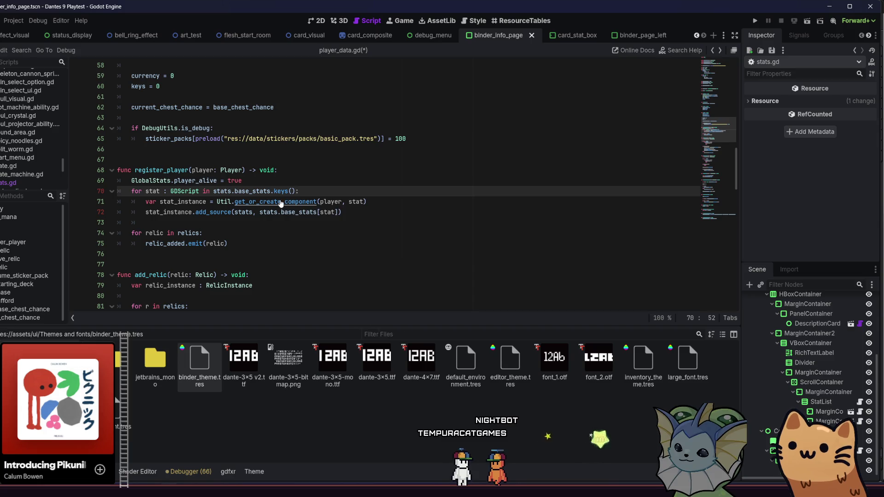
left_click(280, 203, "ctrl")
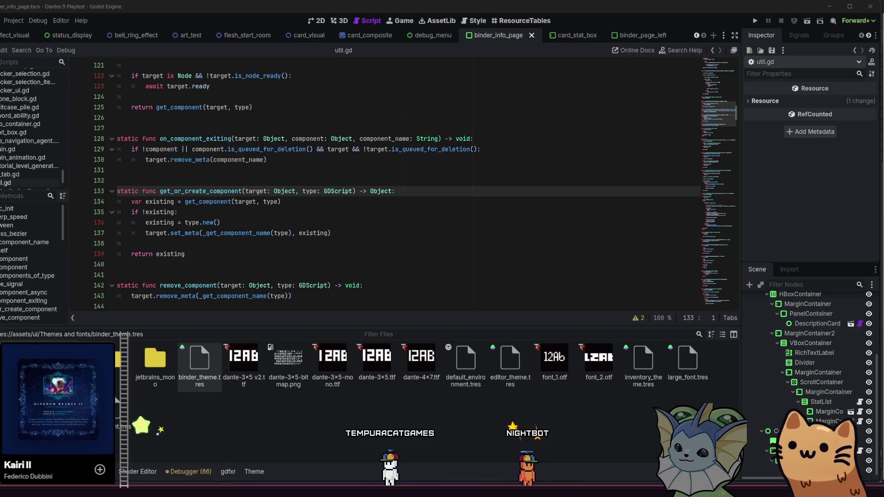
Step: Run the project and start a new game from the Dante's 9 title screen
key("End")
key("Down")
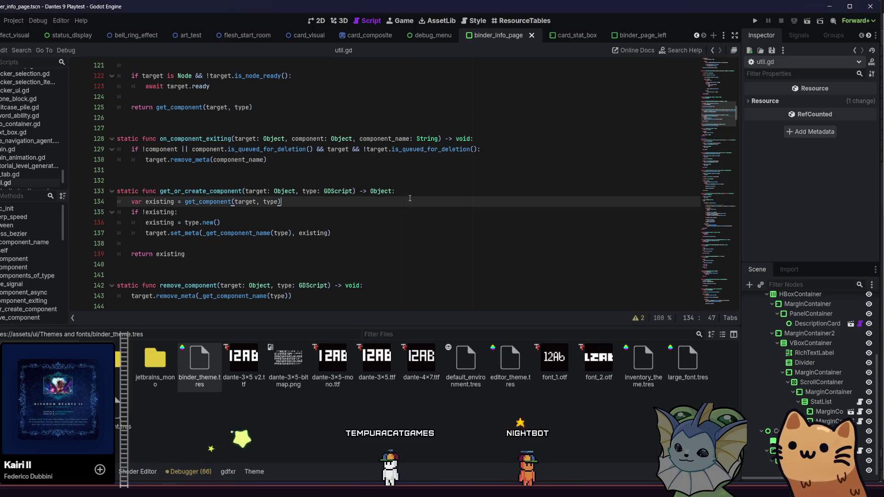
key("Up")
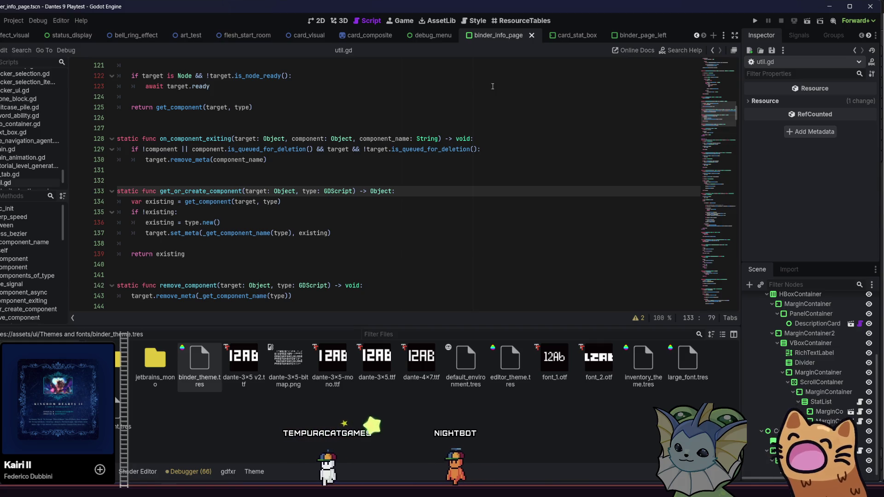
left_click(754, 22)
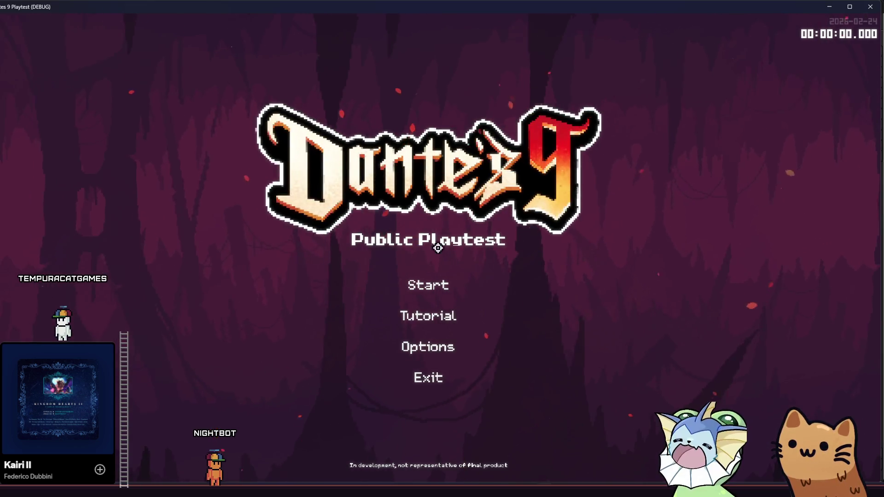
left_click(427, 284)
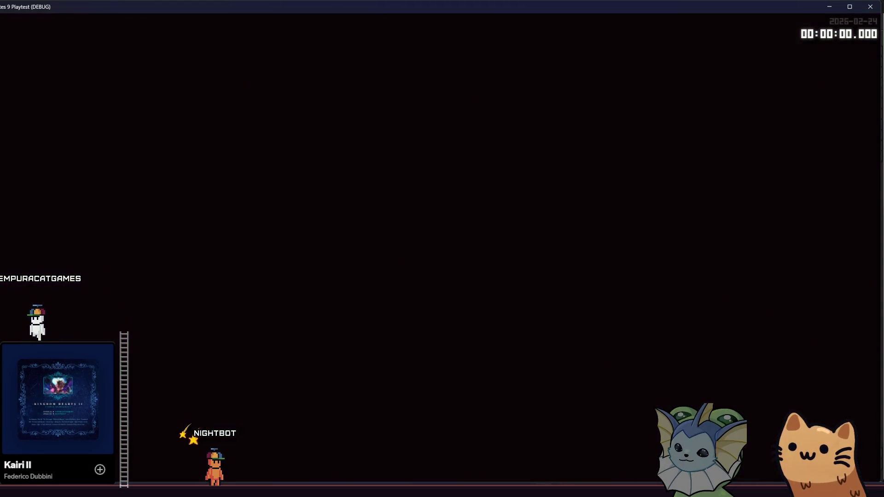
Step: Add an AK47 card to the hand through the debug menu's card options
key("F1")
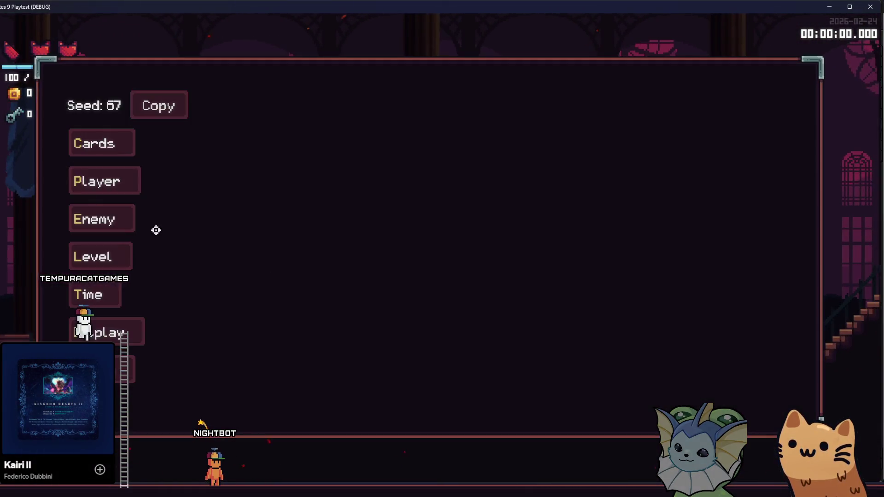
left_click(94, 143)
scroll(424, 138, "down", 1)
left_click(436, 112)
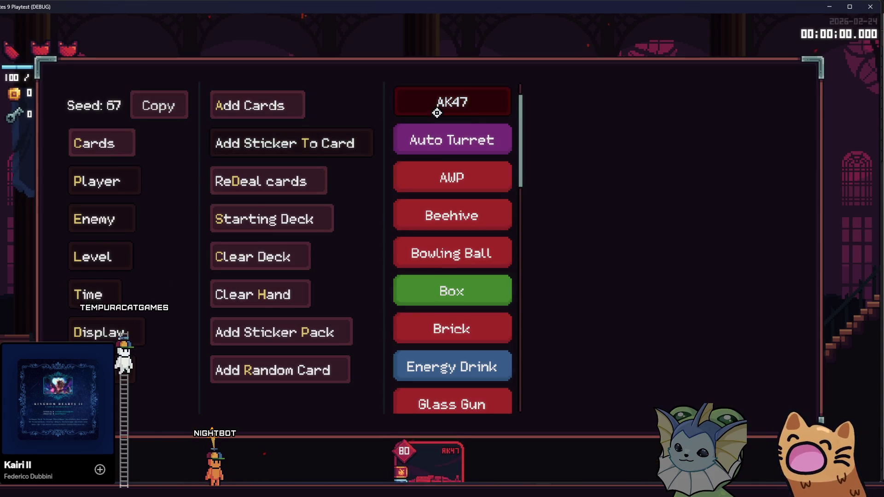
Step: Spawn a dpsdummy enemy in the room and fire the AK47 at it
left_click(71, 178)
key("Down")
key("Return")
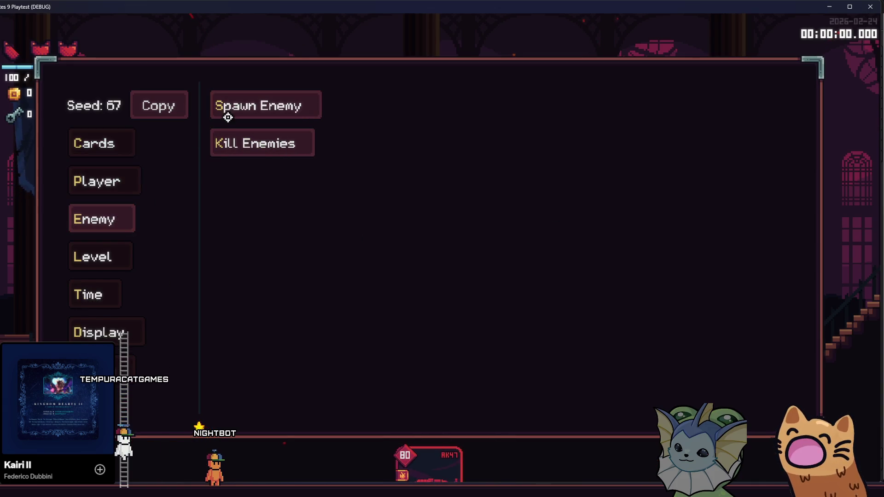
left_click(221, 108)
left_click(452, 103)
left_click(344, 322)
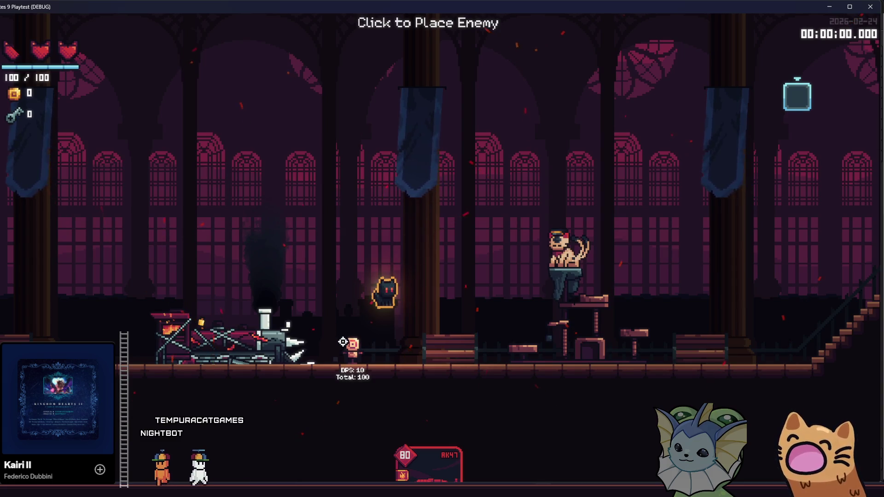
left_click(343, 341)
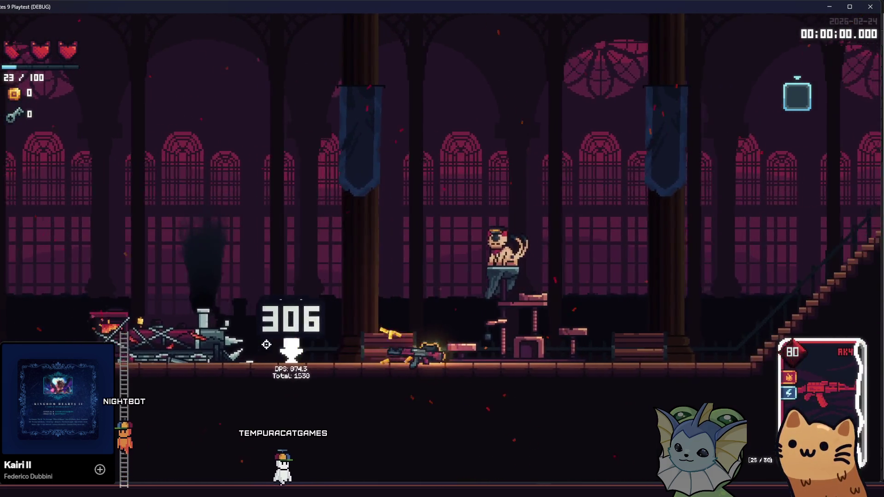
left_click(266, 345)
Step: Check the card journal and audio volume settings, then resume firing the AK47 at the dummy
key("Tab")
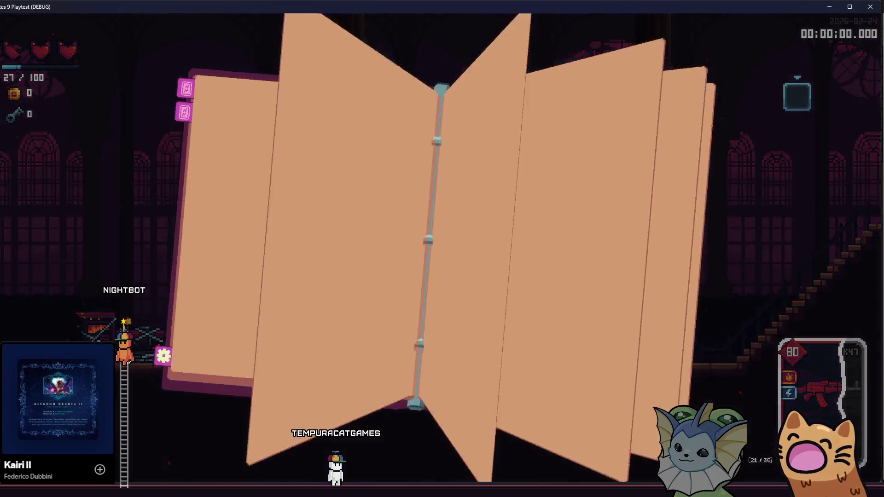
key("Escape")
left_click(416, 49)
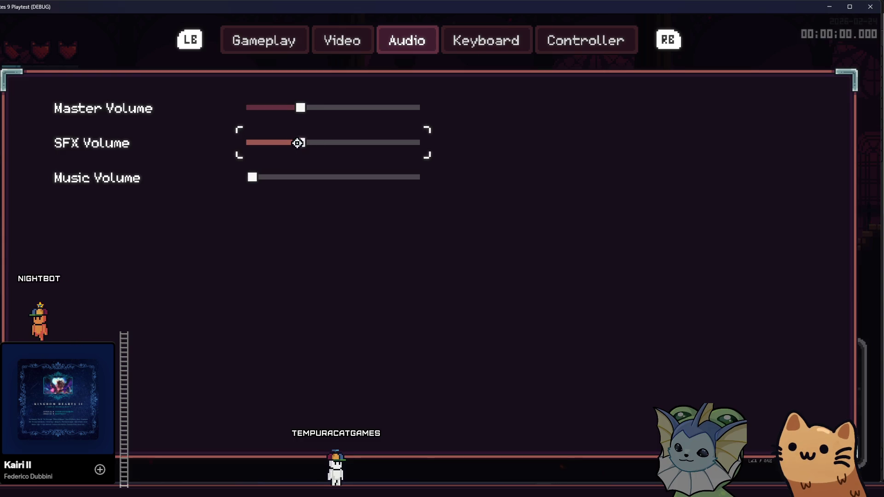
key("Escape")
key("Escape")
left_click_drag(210, 344, 221, 344)
Step: Add every card to the hand via Cards > Add Cards > Add All Cards in the debug menu
key("F1")
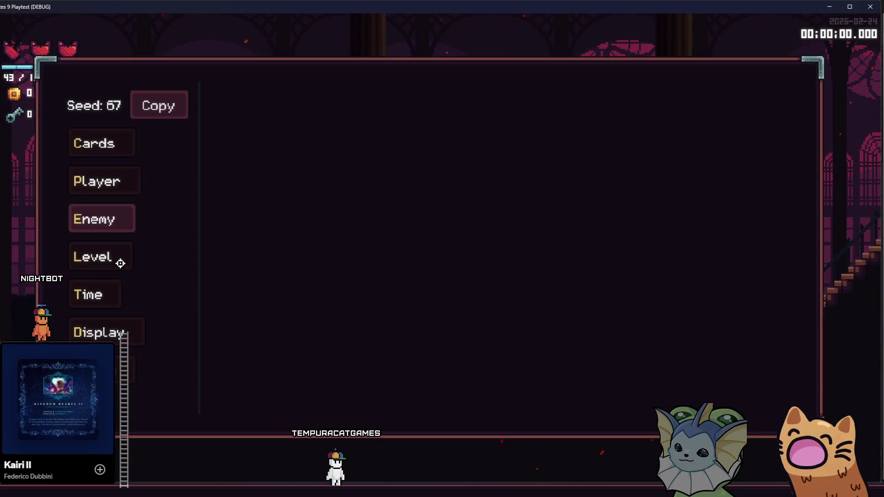
left_click(92, 140)
left_click(267, 105)
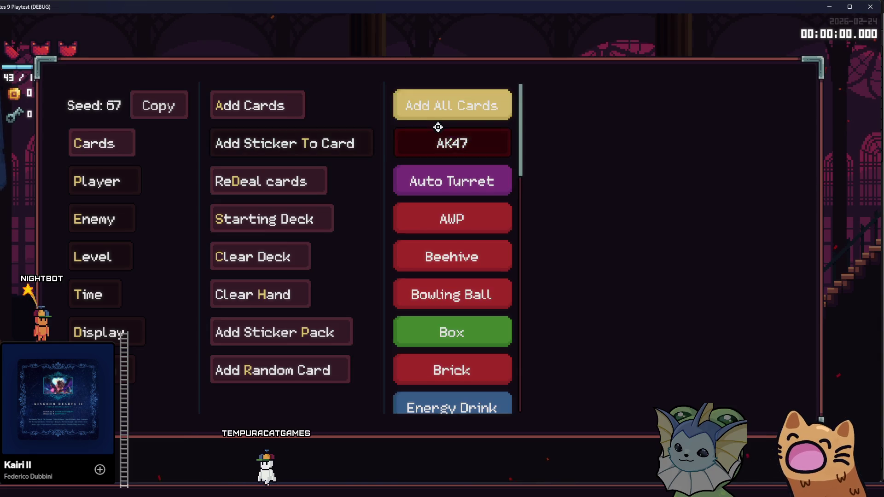
left_click(440, 112)
key("F1")
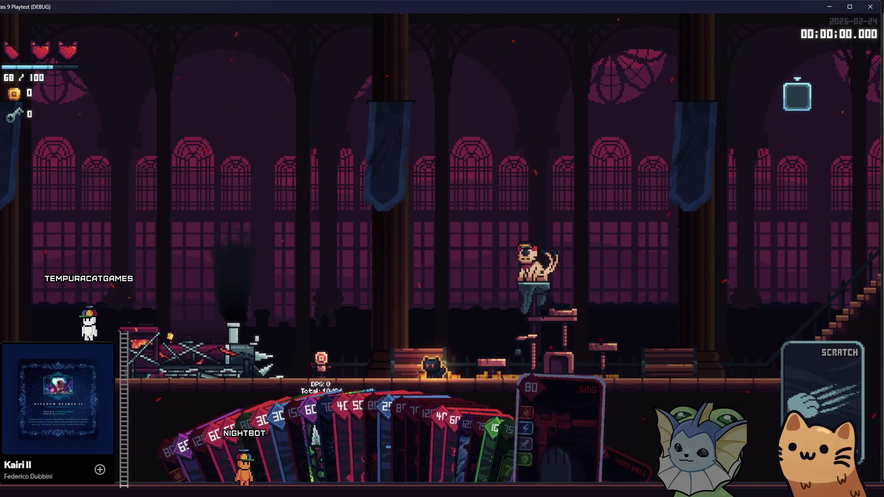
Step: Turn on Infinite Mana in the debug menu's Player options
key("F1")
left_click(88, 177)
left_click(284, 292)
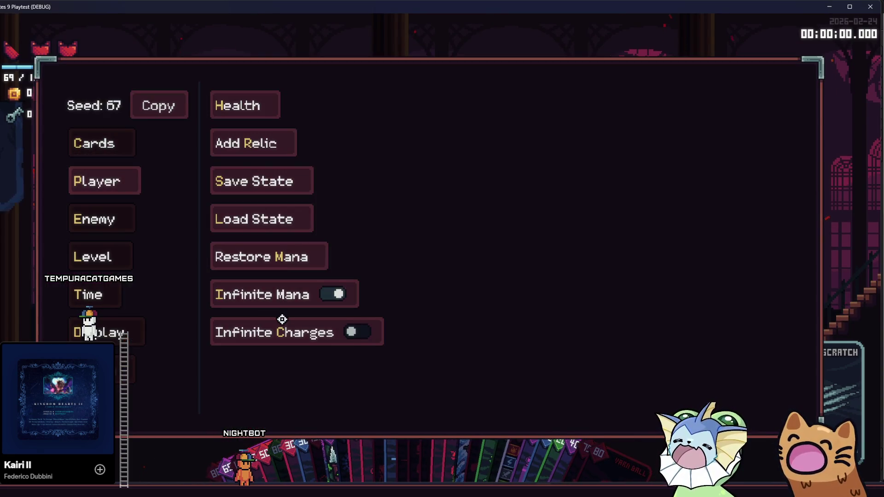
key("F1")
Step: Fire the SMG at the training dummy while moving and jumping left, pushing damage past 21,000
mouse_move(276, 345)
left_mouse_down()
mouse_move(219, 360)
mouse_move(621, 355)
left_mouse_up()
key("a")
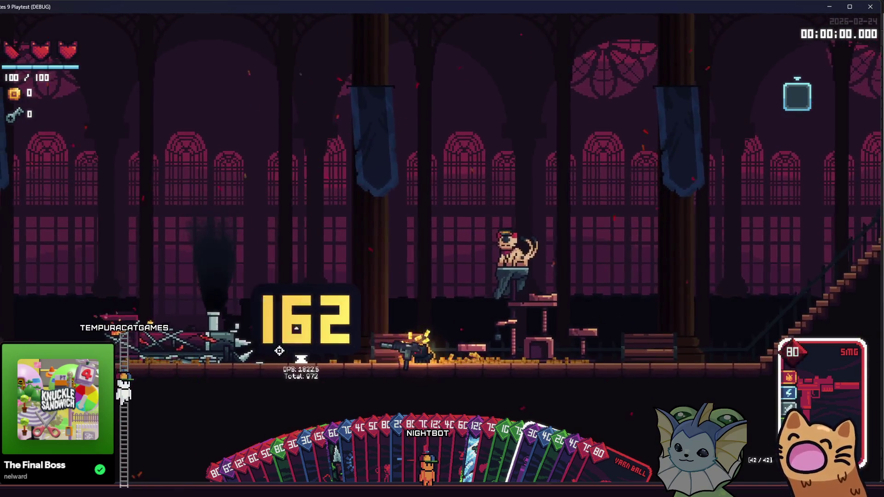
left_click_drag(279, 351, 279, 351)
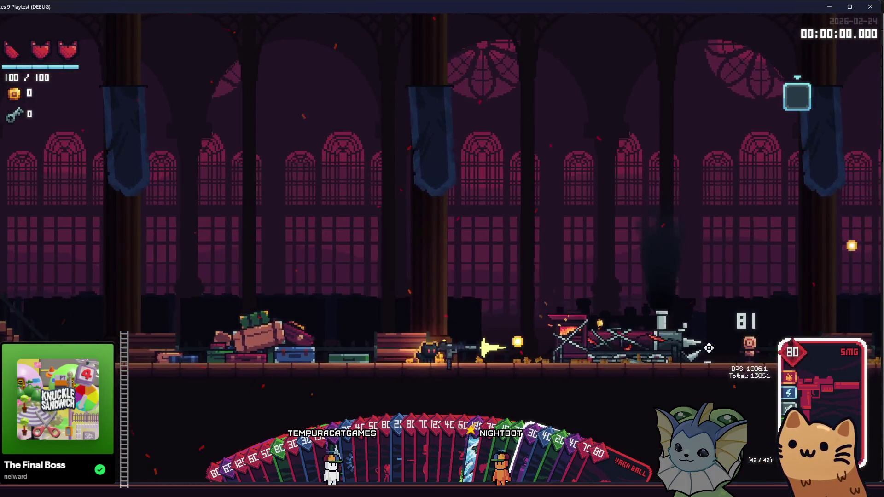
mouse_move(709, 348)
left_mouse_down()
mouse_move(698, 361)
mouse_move(629, 362)
left_mouse_up()
key("a")
key("space")
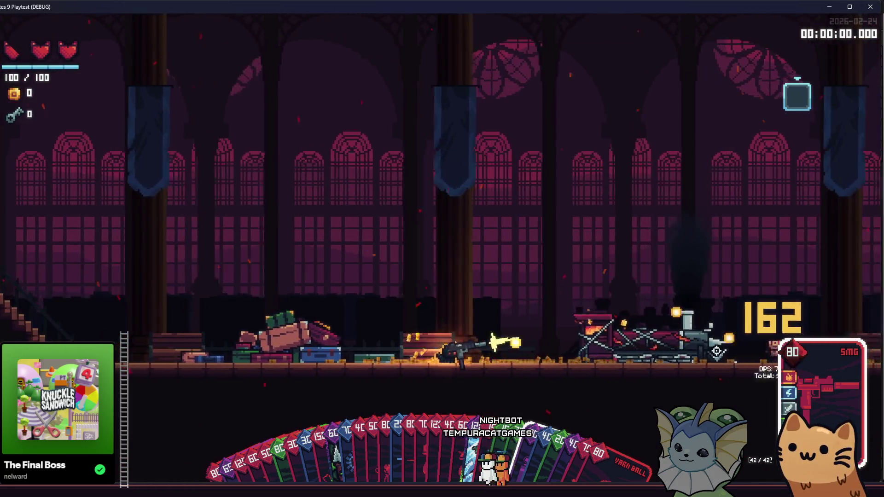
mouse_move(716, 351)
left_mouse_down()
mouse_move(520, 348)
mouse_move(202, 362)
mouse_move(186, 351)
mouse_move(207, 401)
mouse_move(233, 403)
left_mouse_up()
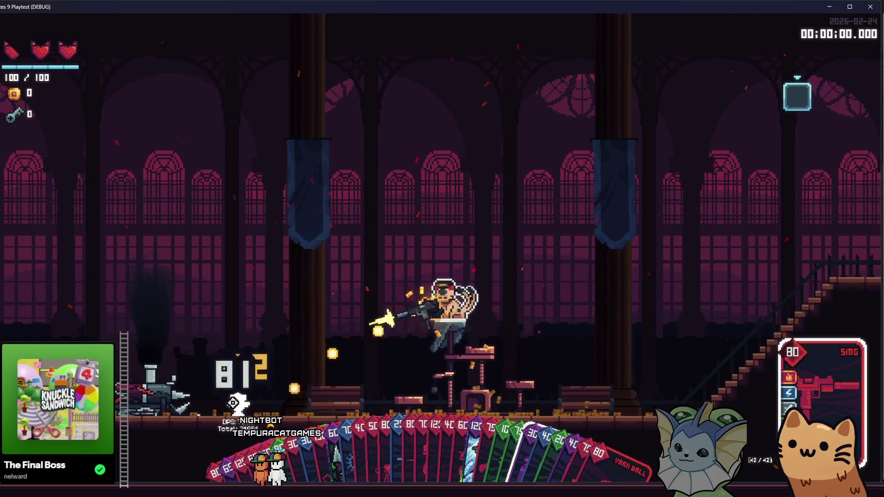
left_click_drag(229, 402, 230, 403)
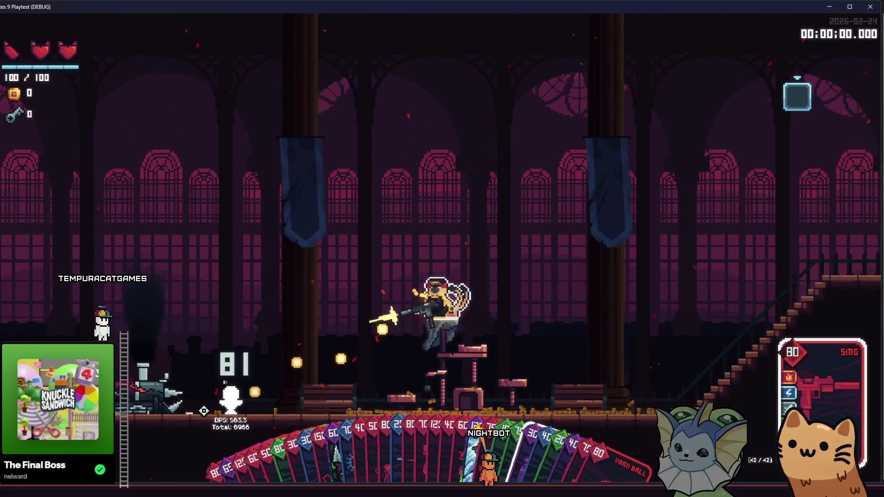
left_click_drag(204, 411, 206, 415)
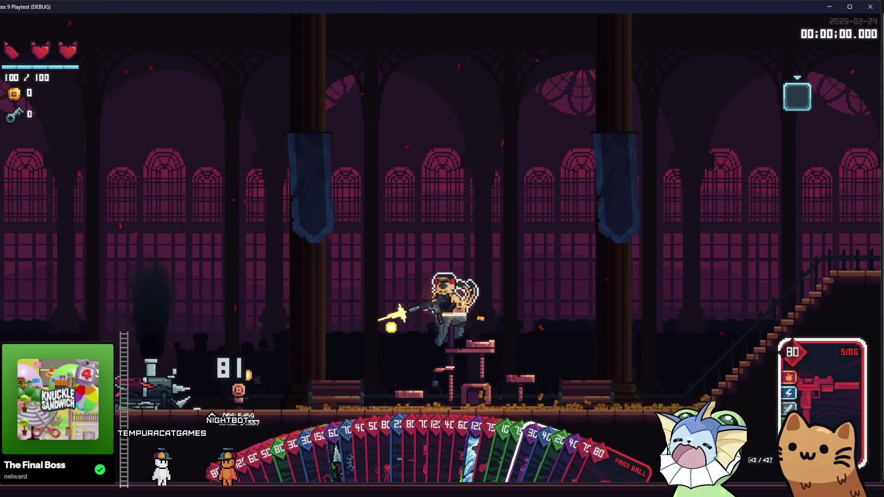
left_click_drag(390, 322, 487, 394)
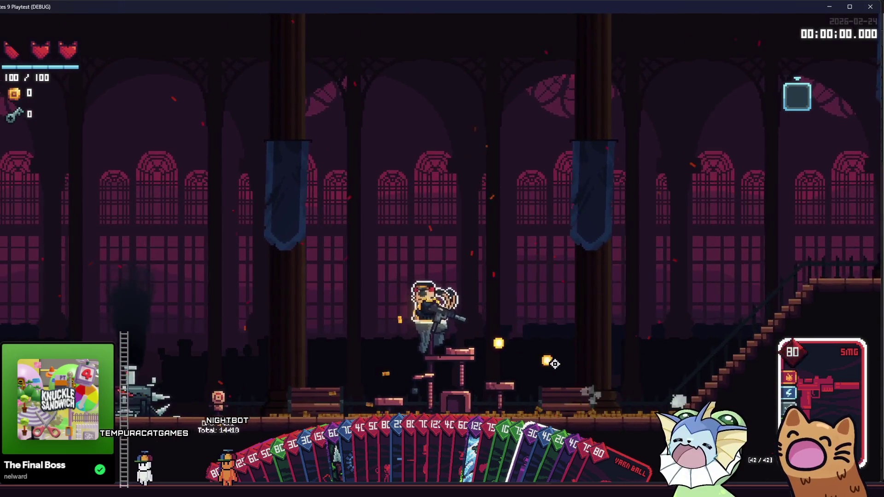
mouse_move(555, 364)
left_mouse_down()
mouse_move(580, 315)
mouse_move(237, 369)
left_mouse_up()
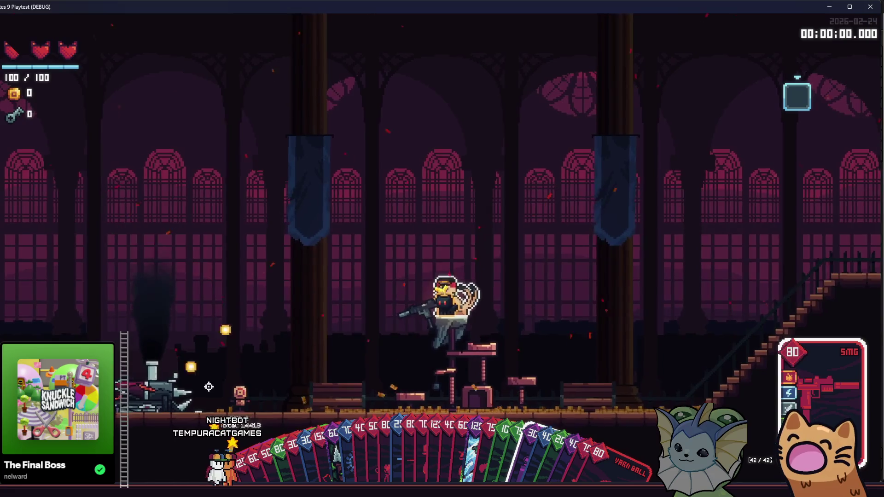
left_click_drag(214, 401, 216, 404)
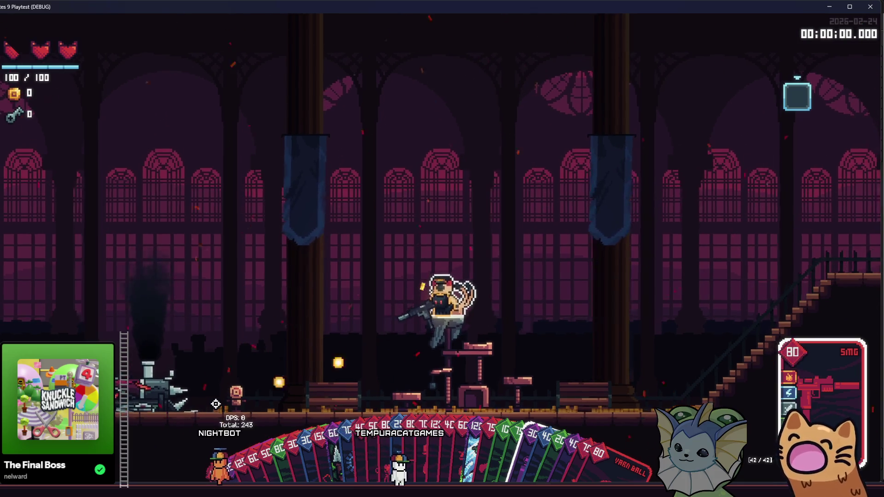
Step: Keep firing the SMG until the dummy's damage total reaches 8019, then open the deck binder
mouse_move(215, 404)
left_mouse_down()
mouse_move(219, 412)
mouse_move(204, 421)
left_mouse_up()
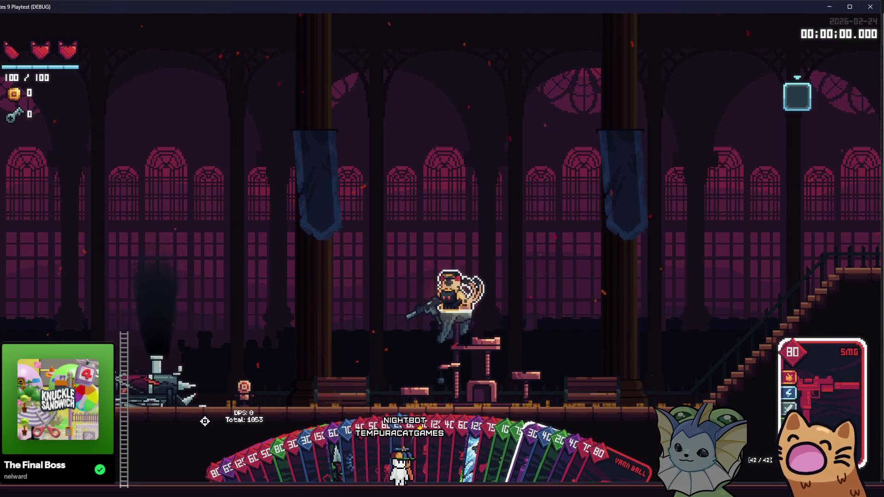
left_click_drag(204, 421, 204, 421)
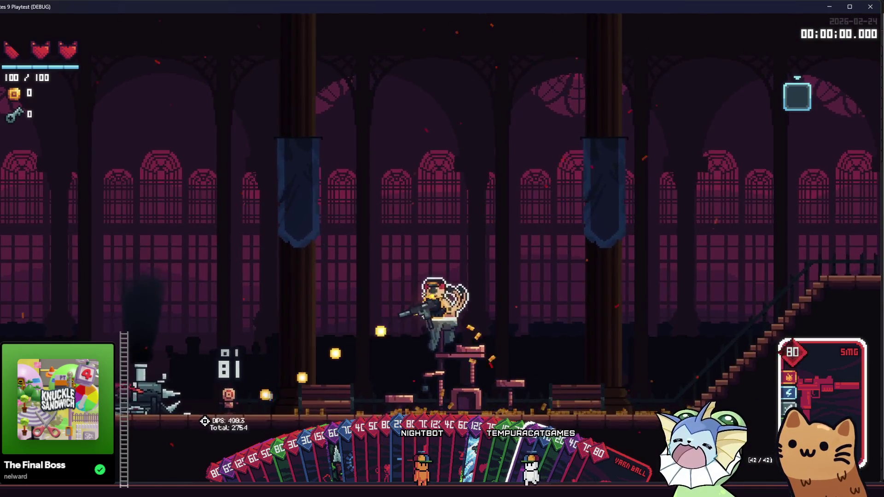
left_click_drag(192, 418, 175, 422)
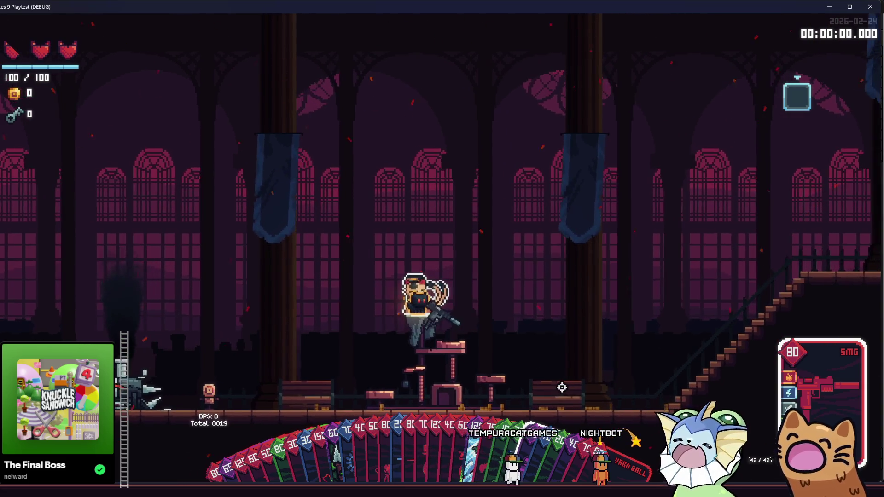
key("Tab")
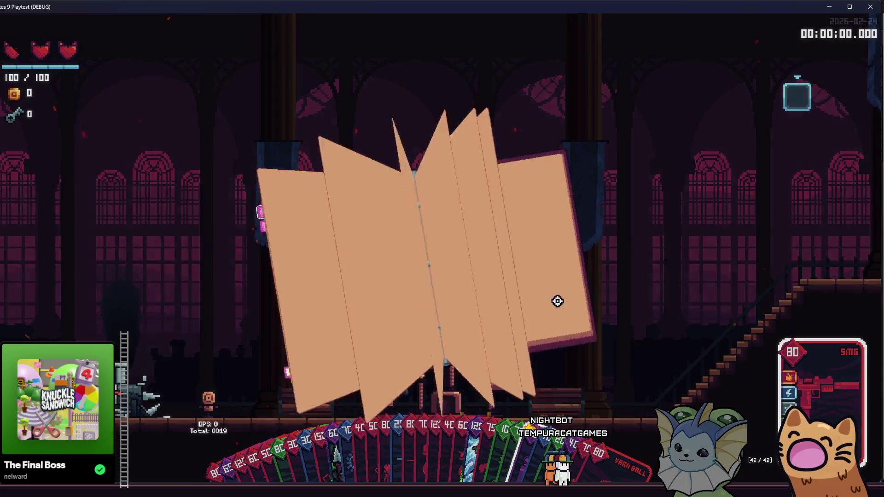
Step: View the AK47 card's stats (Damage 306, Charges 30, Soul Cost 80), then bring up Gameplay settings
scroll(180, 207, "down", 3)
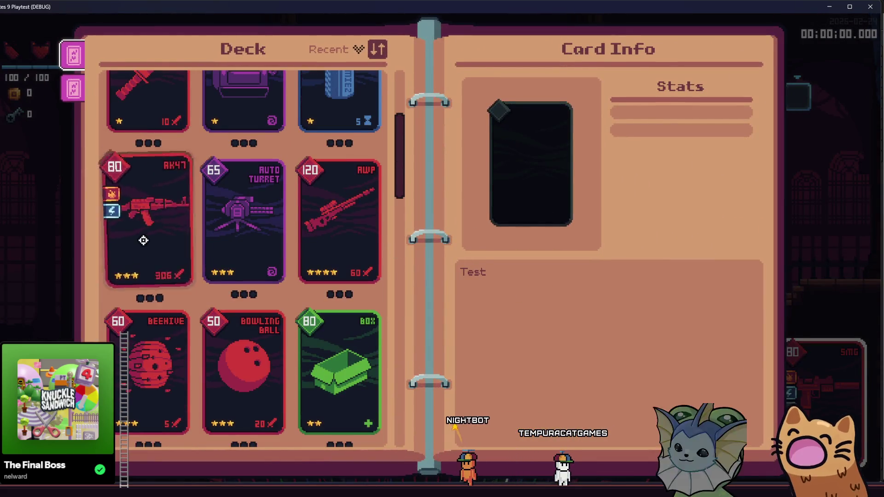
left_click(142, 236)
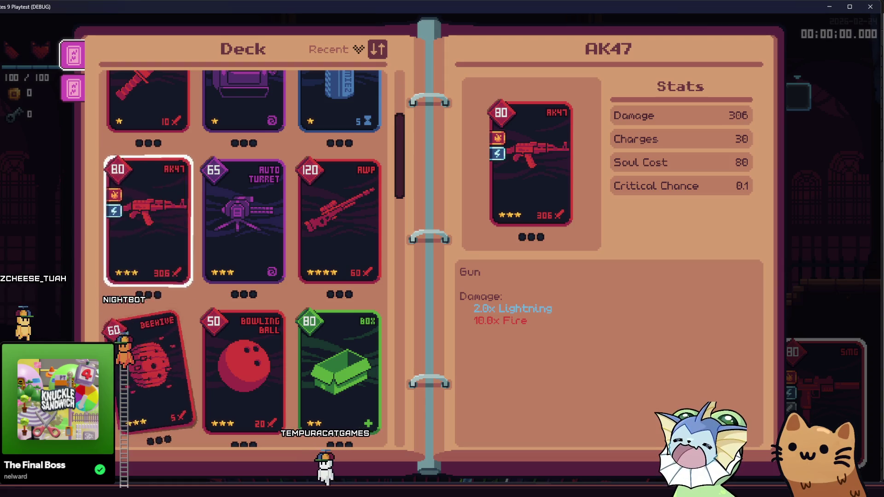
key("Escape")
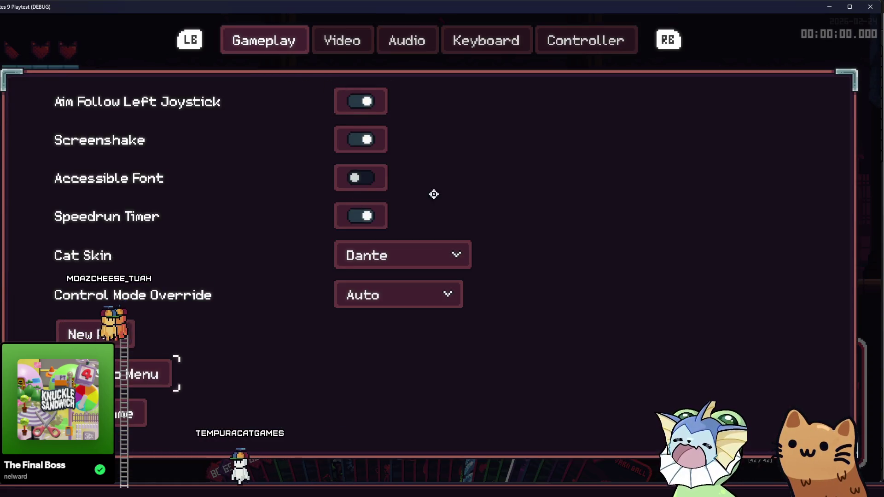
key("Escape")
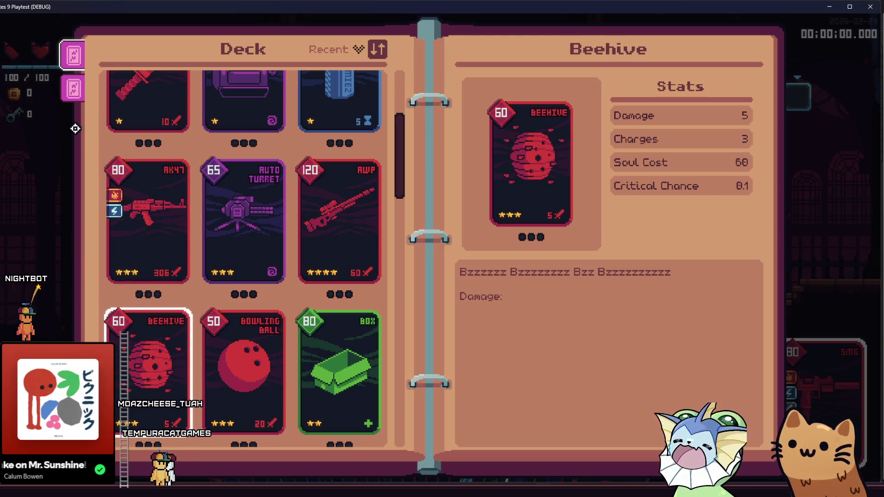
left_click(72, 101)
left_click(73, 54)
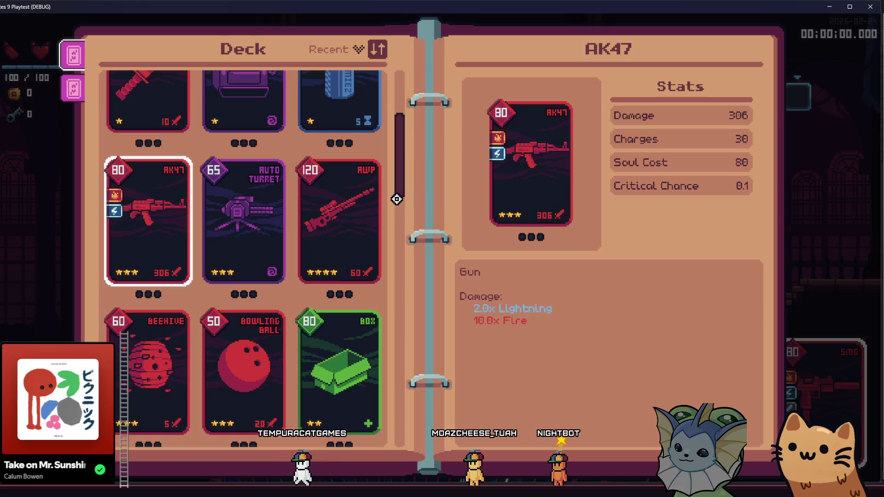
scroll(395, 193, "up", 3)
scroll(393, 186, "down", 2)
scroll(392, 184, "down", 1)
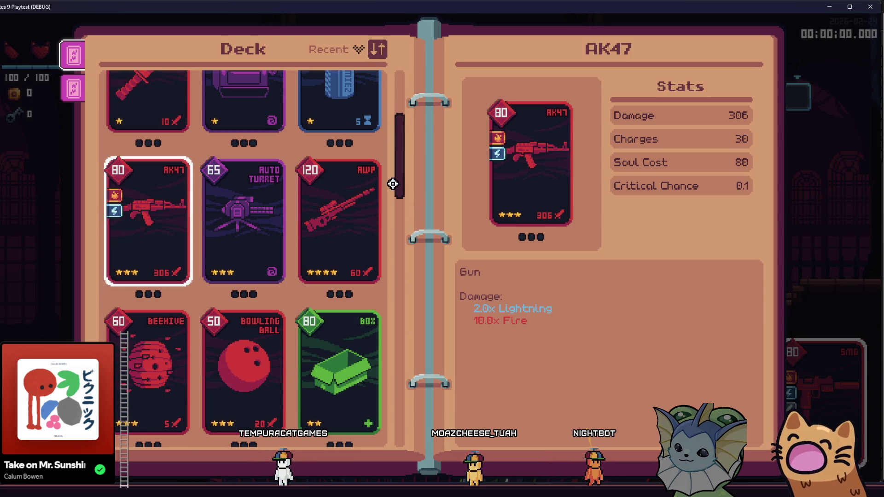
scroll(396, 184, "down", 2)
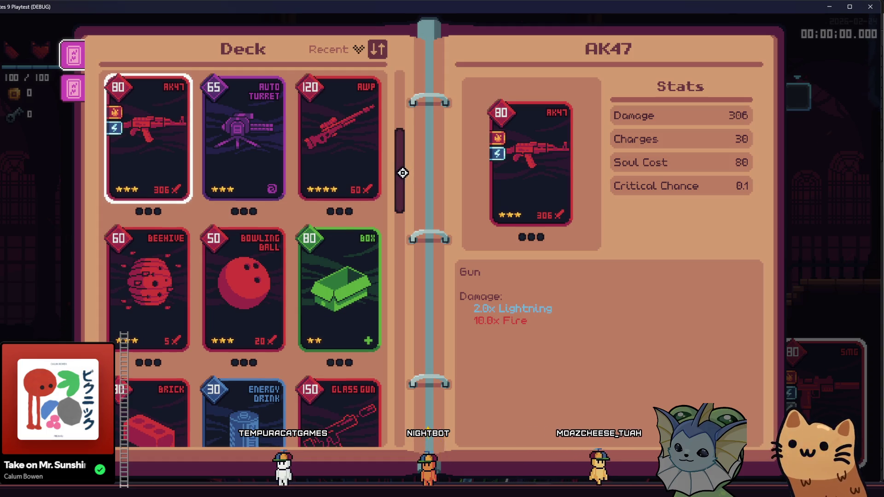
scroll(403, 167, "down", 1)
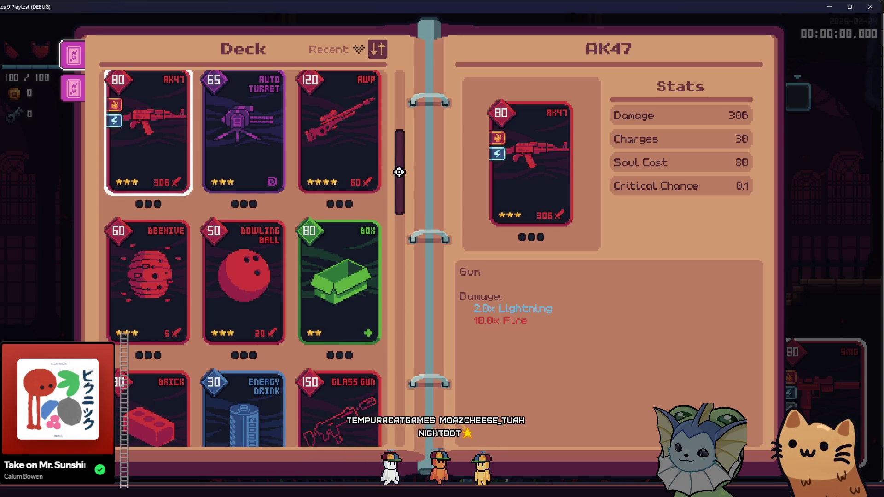
scroll(401, 170, "up", 1)
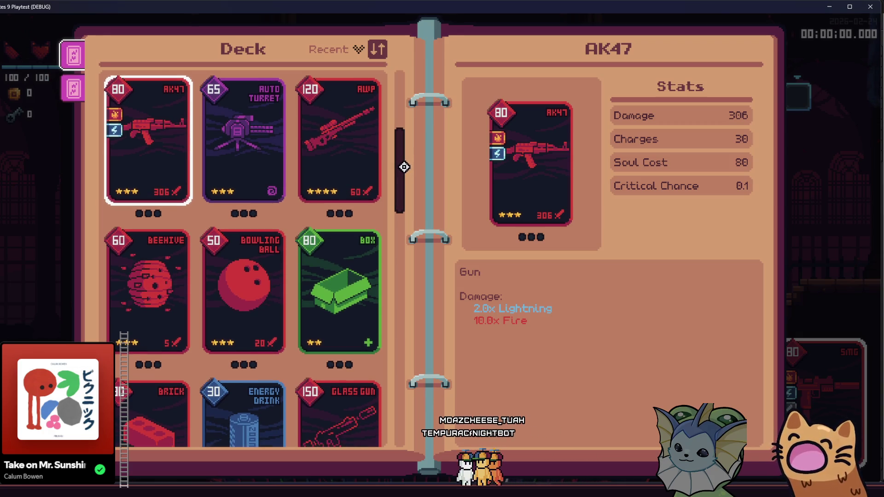
mouse_move(403, 167)
left_mouse_down()
mouse_move(401, 99)
mouse_move(391, 146)
left_mouse_up()
scroll(392, 152, "down", 3)
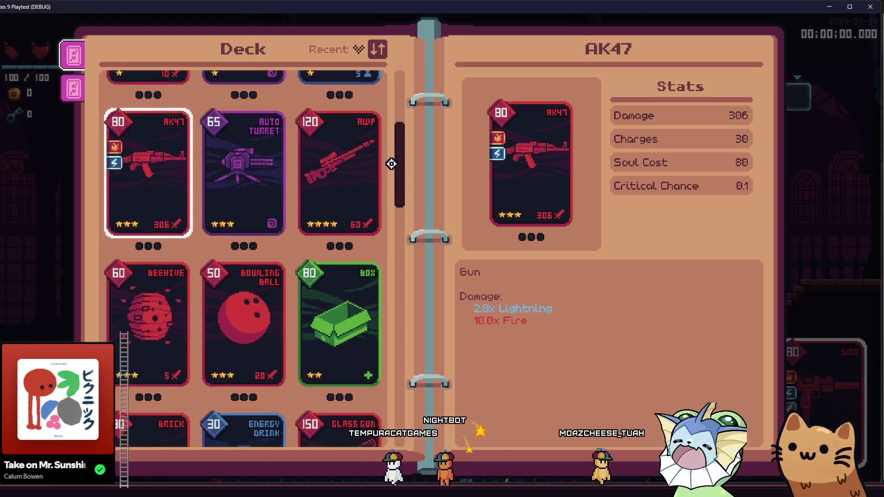
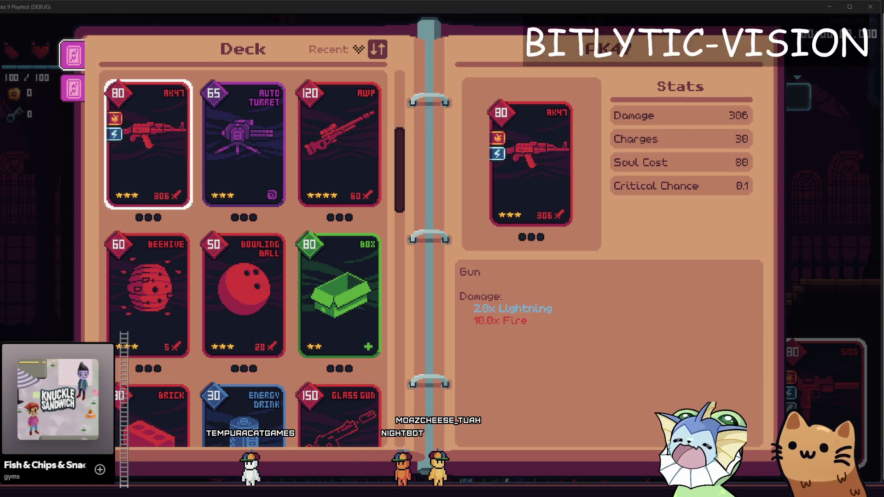
Step: Handwrite 'Fire 2' in red on the annotation canvas over Obsidian
mouse_move(286, 56)
left_mouse_down()
mouse_move(271, 84)
mouse_move(298, 69)
mouse_move(307, 83)
left_mouse_up()
left_click_drag(347, 59, 373, 84)
Step: Complete the 'Fire 2x' label, undoing a stray stroke and touching up the letters
key("ctrl+z")
left_click_drag(372, 63, 360, 88)
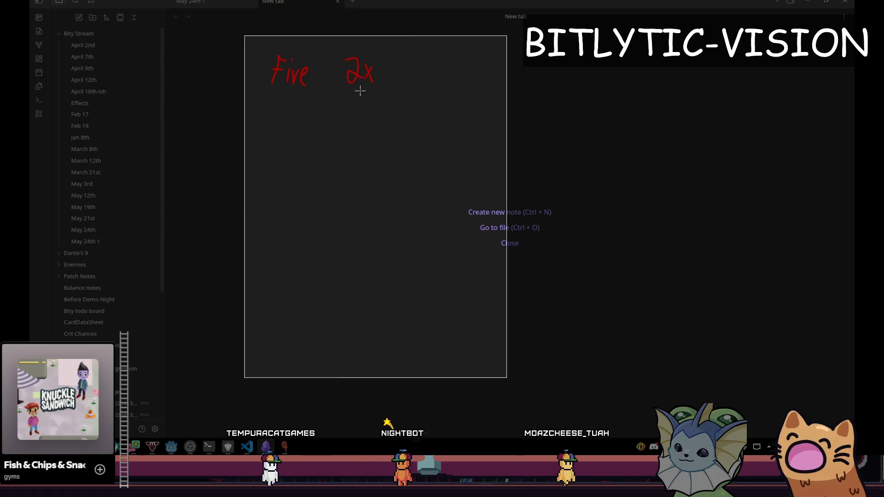
left_click_drag(291, 70, 295, 73)
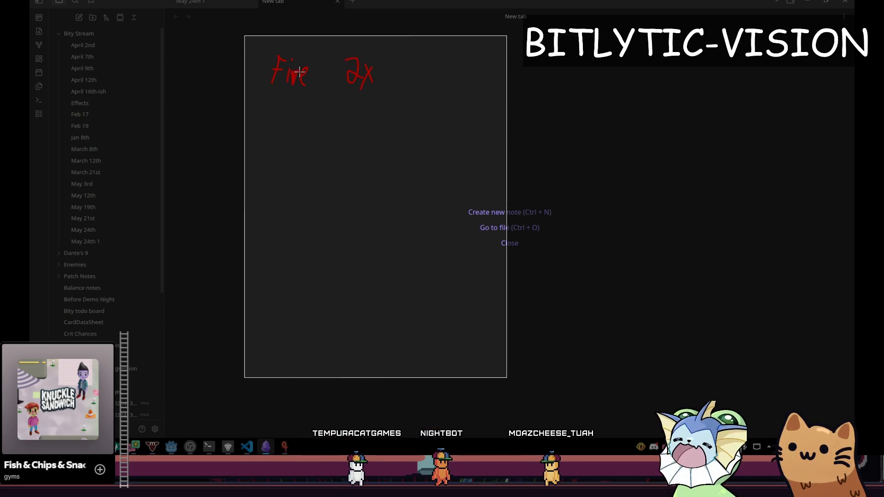
Step: Write 'Light 3x' below the Fire row
left_click_drag(271, 104, 274, 138)
left_click_drag(289, 123, 290, 138)
left_click_drag(297, 108, 305, 137)
left_click_drag(318, 115, 314, 133)
left_click_drag(309, 122, 321, 121)
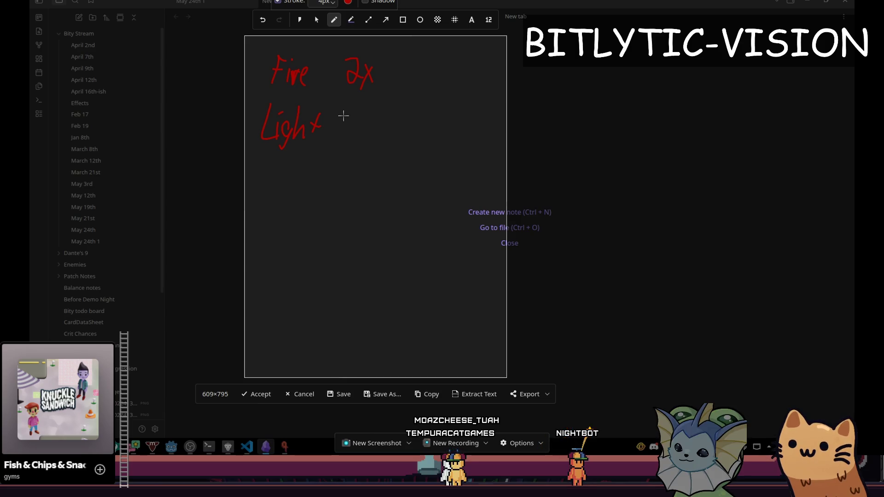
left_click_drag(345, 115, 359, 131)
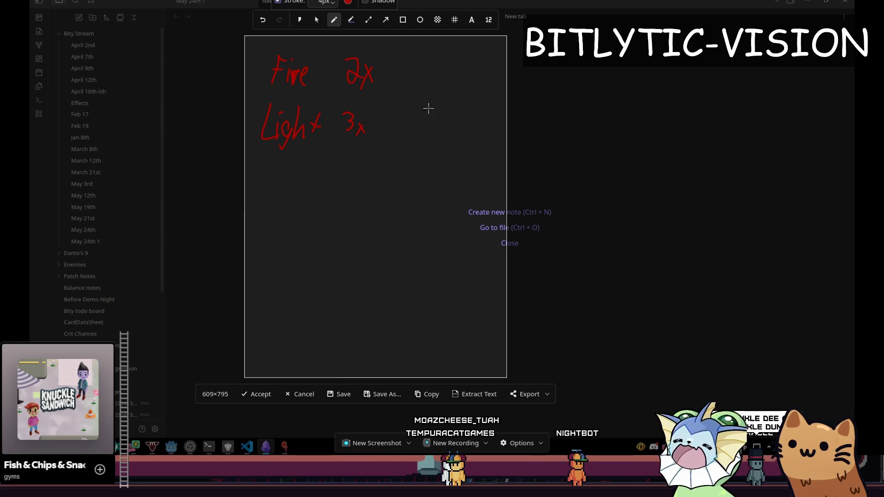
left_click_drag(336, 109, 354, 123)
key("ctrl+z")
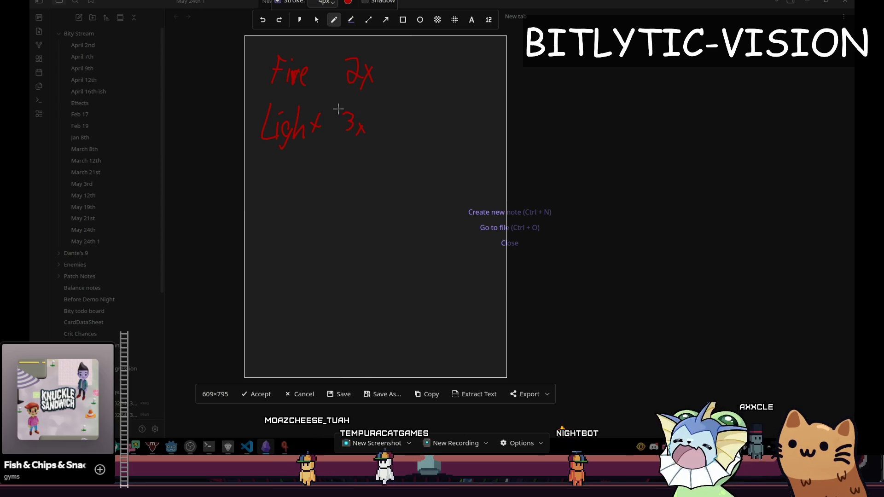
Step: Cross out the Light 3 for a 4.5x multiplier and draw an arrow after Fire 2x
mouse_move(353, 111)
left_mouse_down()
mouse_move(339, 134)
mouse_move(343, 179)
left_mouse_up()
mouse_move(355, 148)
left_mouse_down()
mouse_move(352, 172)
mouse_move(366, 147)
left_mouse_up()
left_click_drag(373, 151, 367, 175)
left_click_drag(367, 151, 374, 174)
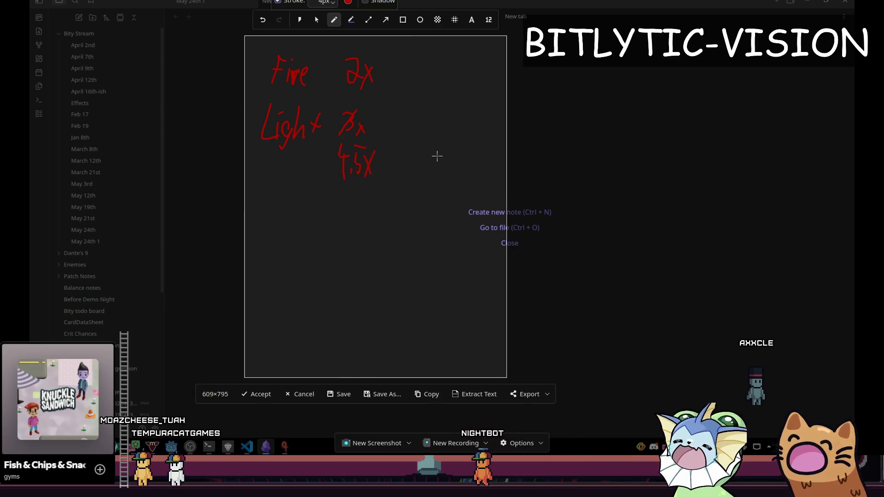
left_click_drag(402, 72, 376, 73)
left_click_drag(391, 65, 391, 79)
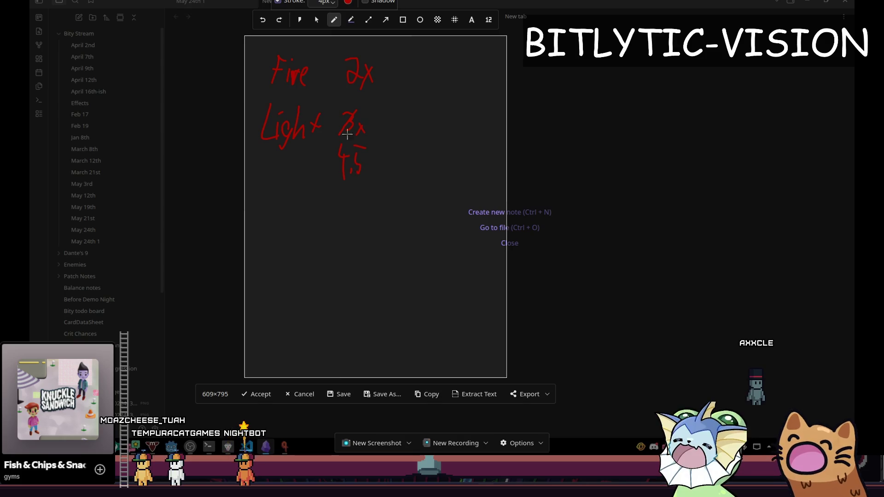
key("ctrl+z")
key("ctrl+z")
key("ctrl+z")
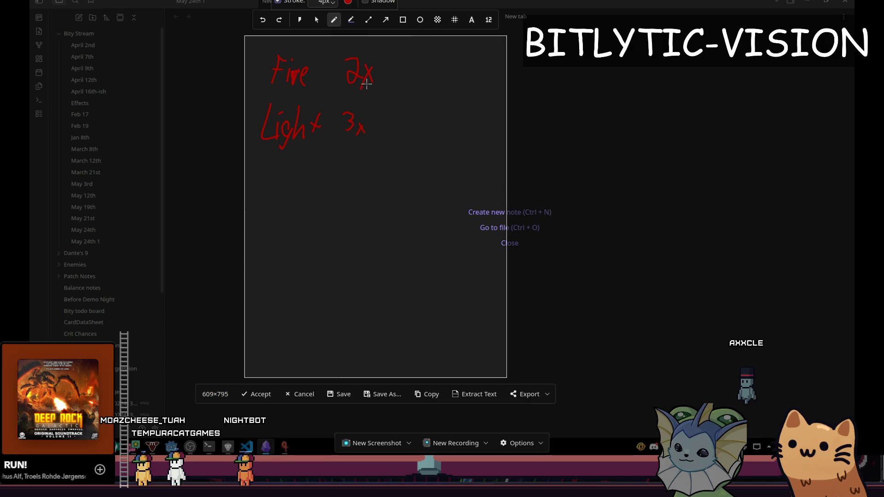
Step: Write 20 as the Fire result and start the Light result with a down arrow
mouse_move(410, 68)
left_mouse_down()
mouse_move(422, 85)
mouse_move(415, 93)
left_mouse_up()
mouse_move(369, 124)
left_mouse_down()
mouse_move(408, 133)
mouse_move(426, 116)
left_mouse_up()
mouse_move(411, 159)
left_mouse_down()
mouse_move(411, 197)
mouse_move(427, 167)
left_mouse_up()
left_click_drag(398, 222, 398, 251)
mouse_move(392, 221)
left_mouse_down()
mouse_move(430, 233)
mouse_move(421, 256)
left_mouse_up()
key("ctrl+z")
key("ctrl+z")
key("ctrl+z")
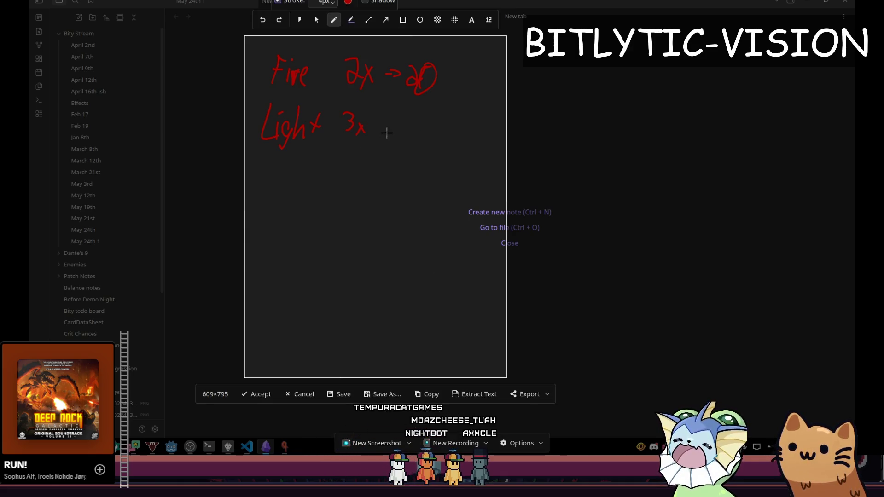
Step: Write 4,5 and 45 beside Light 3x, with an arrow down to an underlined 65
left_click_drag(341, 136, 347, 175)
mouse_move(363, 155)
left_mouse_down()
mouse_move(357, 171)
mouse_move(372, 147)
left_mouse_up()
mouse_move(395, 65)
left_mouse_down()
mouse_move(401, 85)
mouse_move(417, 85)
left_mouse_up()
mouse_move(399, 116)
left_mouse_down()
mouse_move(394, 129)
mouse_move(406, 127)
left_mouse_up()
mouse_move(402, 121)
left_mouse_down()
mouse_move(398, 140)
mouse_move(407, 139)
left_mouse_up()
left_click_drag(410, 117, 420, 118)
left_click_drag(399, 157, 400, 202)
left_click_drag(394, 180, 412, 181)
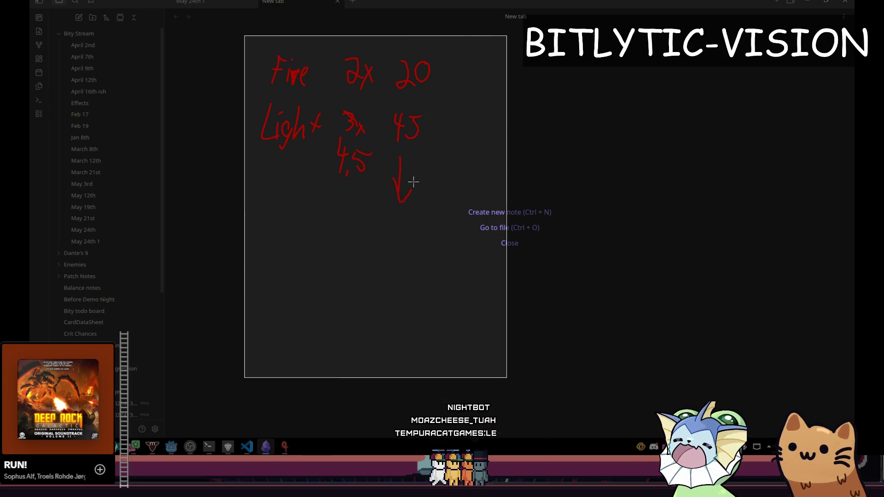
mouse_move(386, 226)
left_mouse_down()
mouse_move(386, 244)
mouse_move(394, 237)
left_mouse_up()
left_click_drag(394, 237, 397, 253)
mouse_move(404, 226)
left_mouse_down()
mouse_move(395, 225)
mouse_move(431, 225)
left_mouse_up()
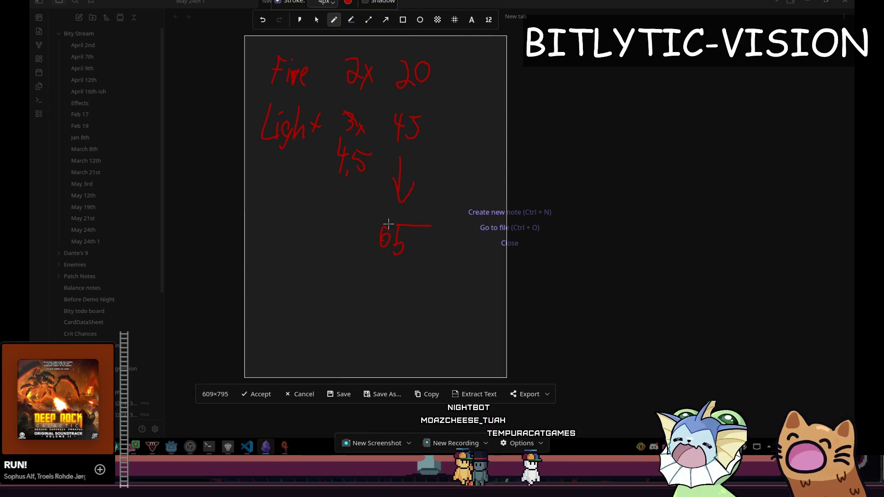
Step: Add 50 and an arrow to 4,5, amend the 3x, then close the annotation overlay
left_click_drag(318, 208, 350, 209)
mouse_move(295, 172)
left_mouse_down()
mouse_move(317, 154)
mouse_move(322, 164)
left_mouse_up()
left_click_drag(360, 116, 367, 110)
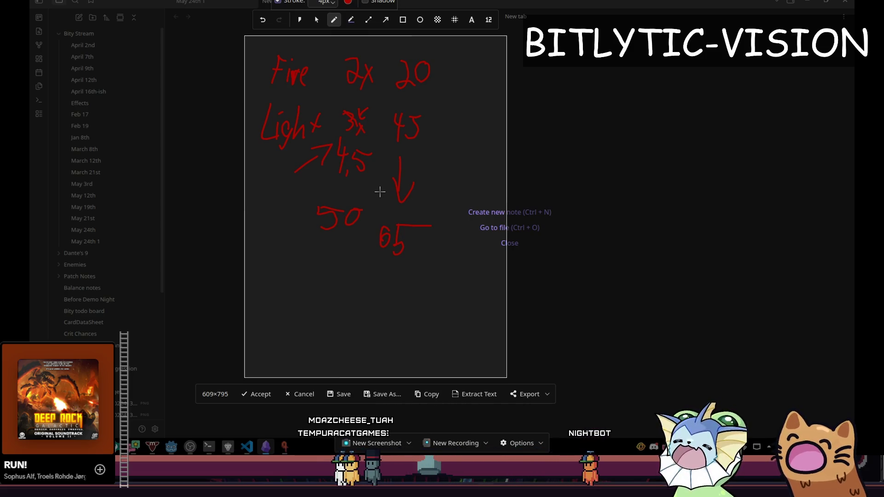
key("Escape")
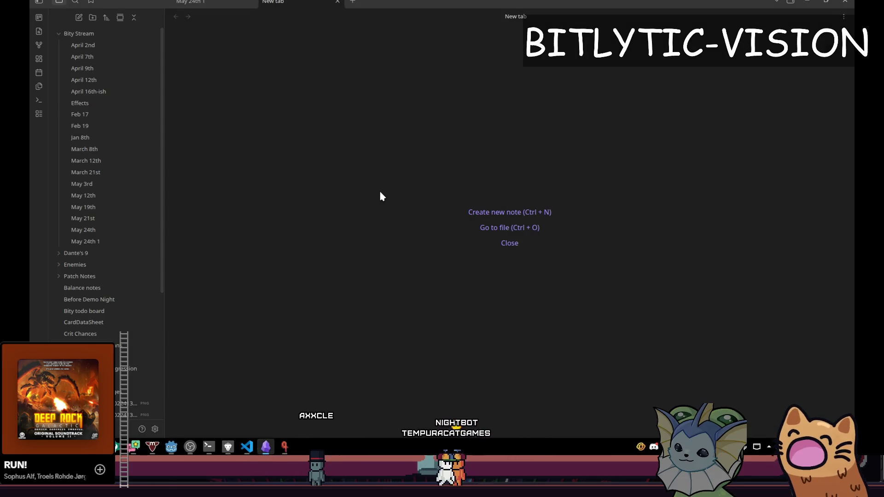
Step: In text_effect.gd, add a print(diff) line under the KEY_ALT check, save, and preview in 2D
key("alt+Tab")
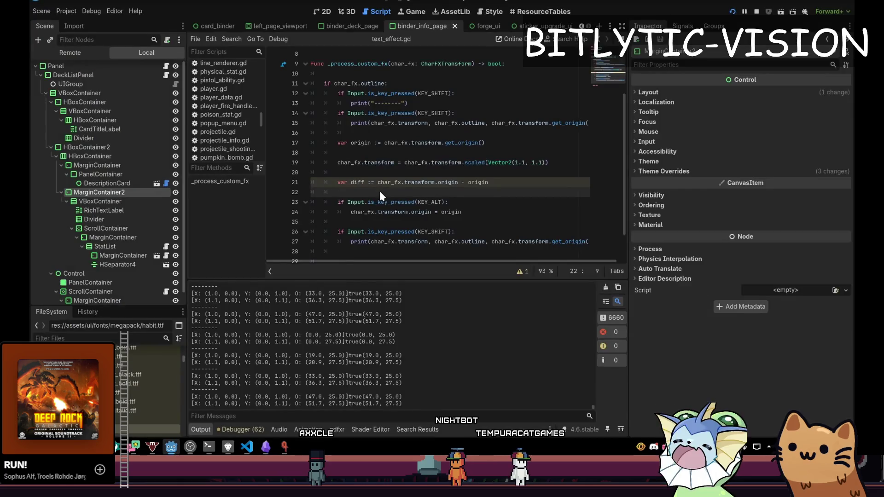
left_click(505, 180)
key("Down")
key("Down")
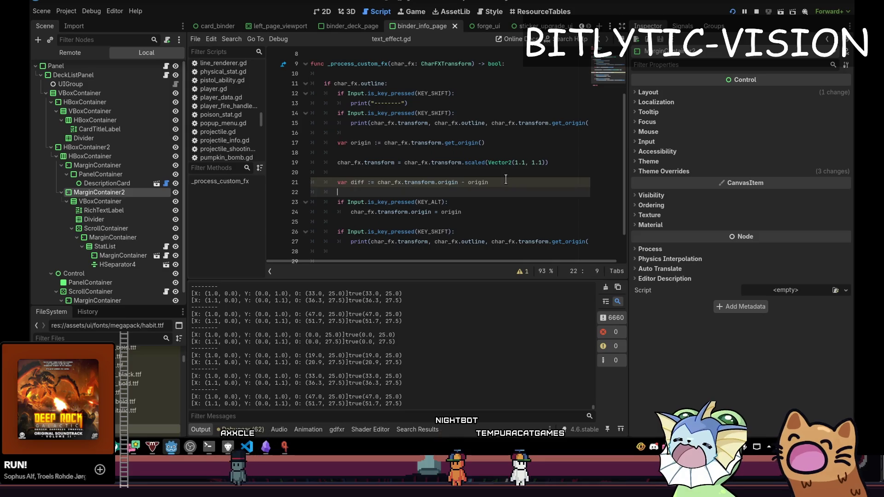
key("Return")
key("Return")
key("Up")
type("print(")
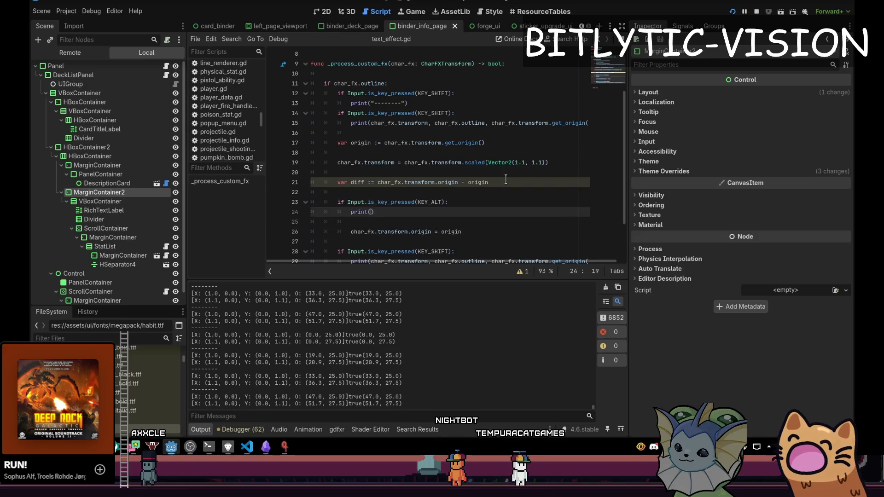
key("ctrl+s")
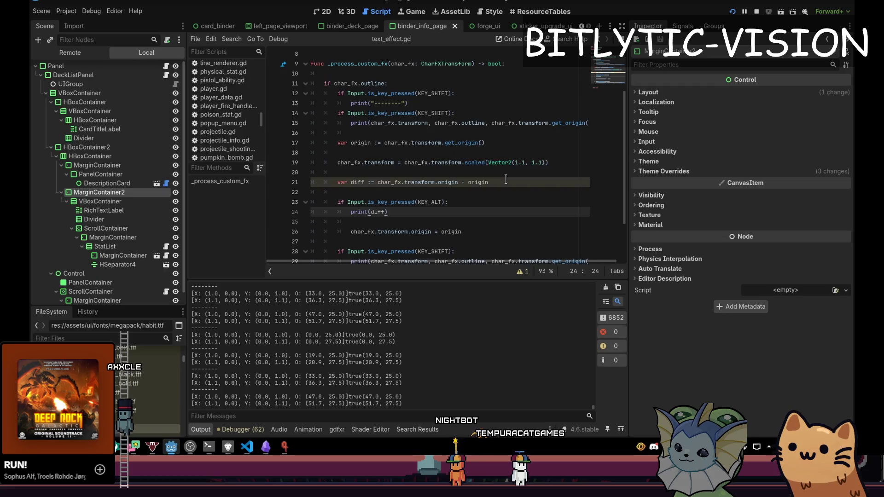
key("ctrl+F1")
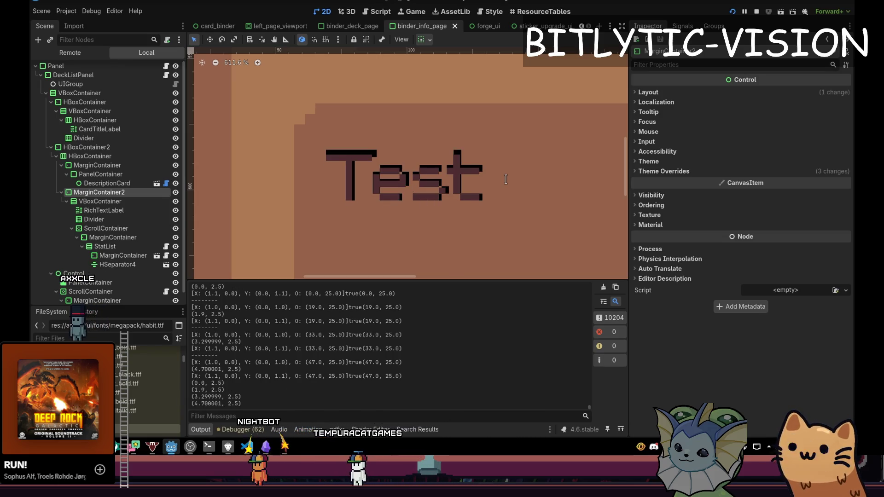
Step: Clear the Output log, delete the print line and make the ALT origin 'origin - diff'
left_click(605, 287)
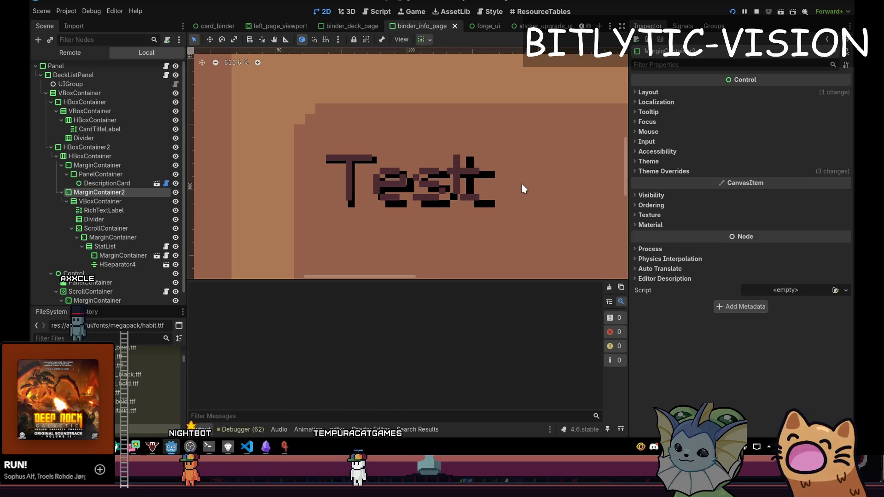
key("ctrl+F3")
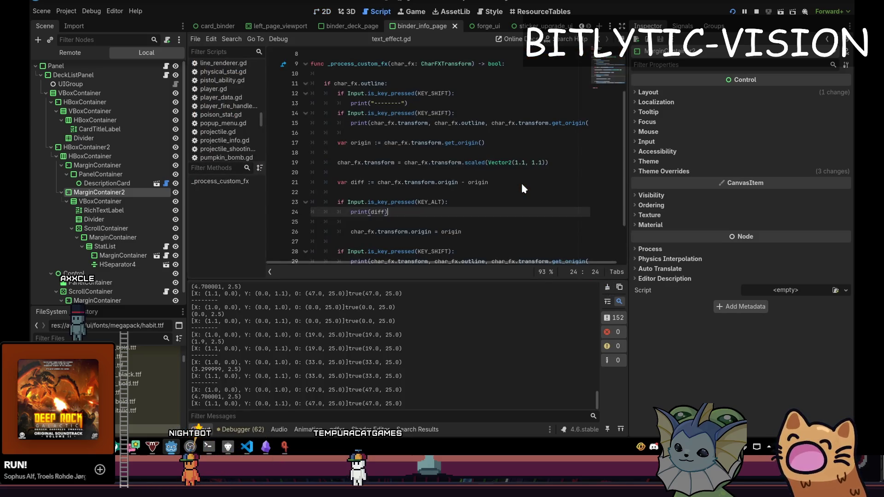
key("ctrl+shift+k")
key("ctrl+shift+k")
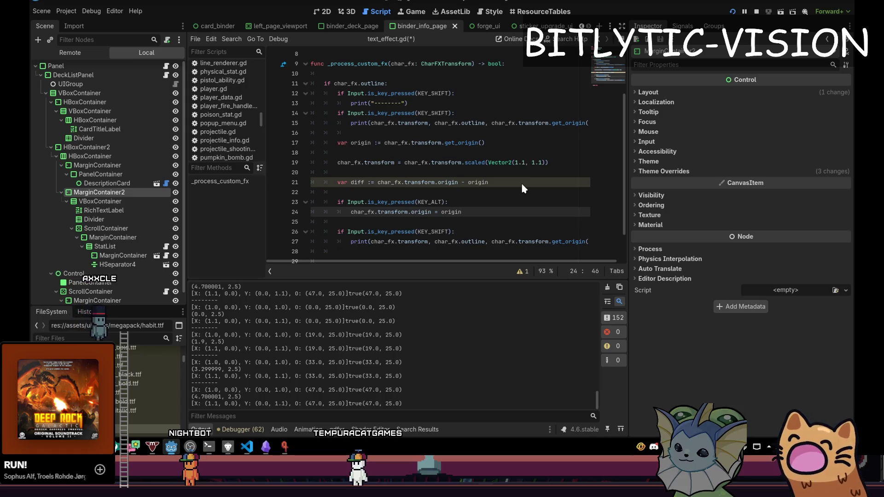
type(" -")
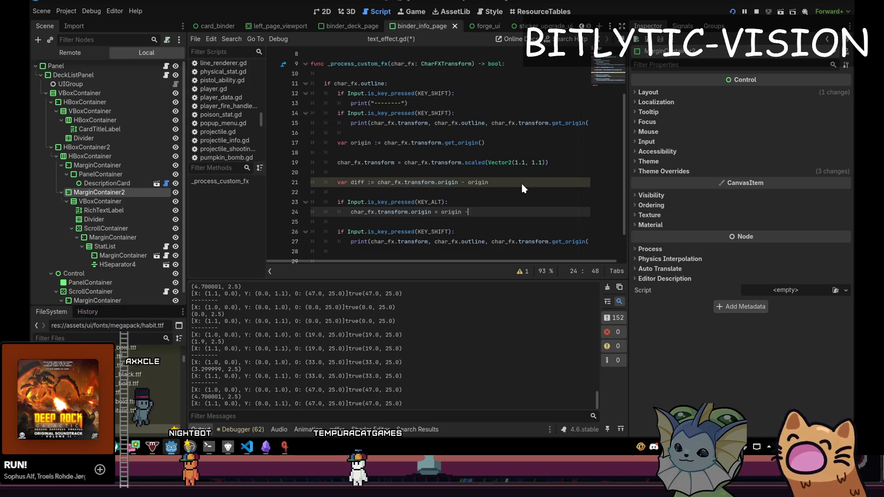
type(" diff")
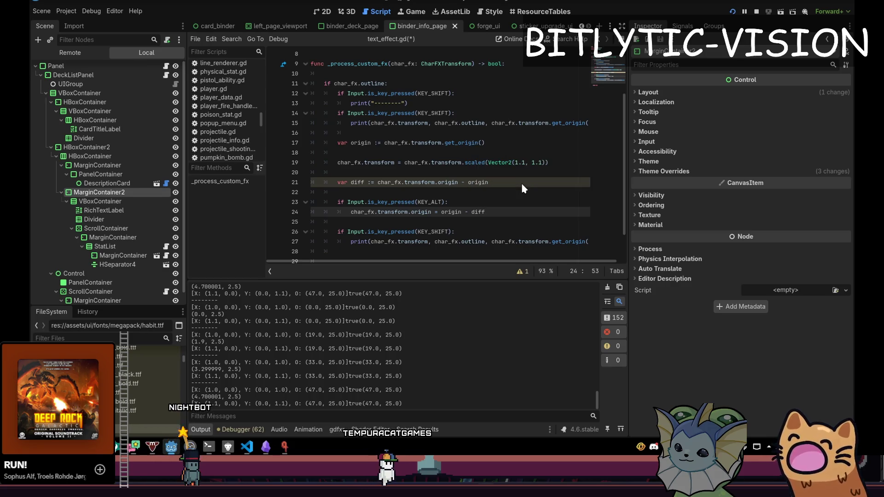
Step: Save text_effect.gd and check the Test text effect in the 2D view, twice
key("ctrl+s")
key("ctrl+F1")
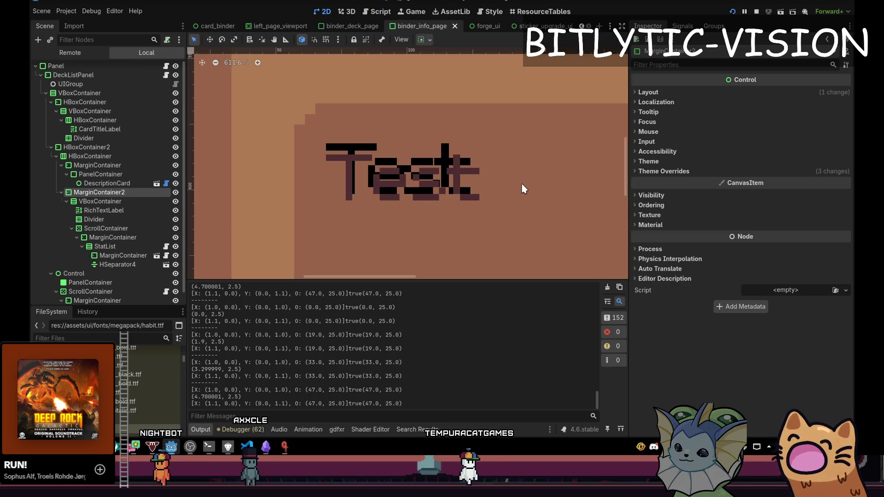
key("ctrl+F3")
key("ctrl+s")
key("ctrl+F1")
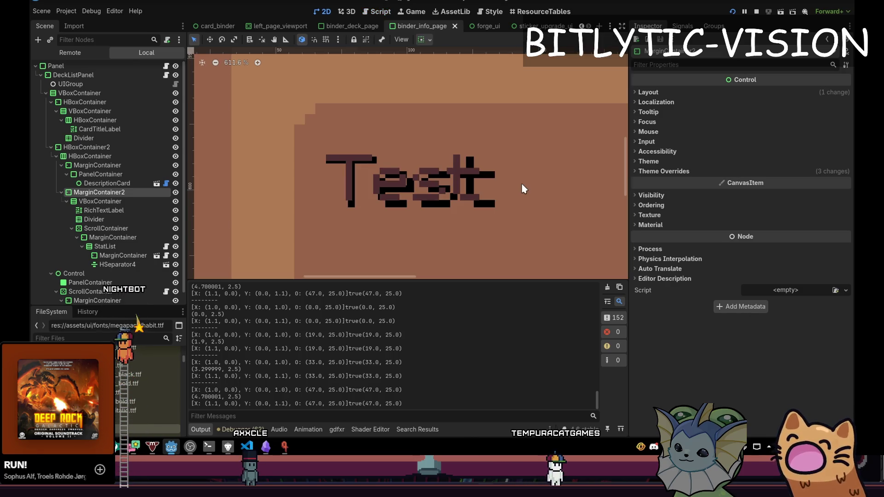
key("ctrl+F3")
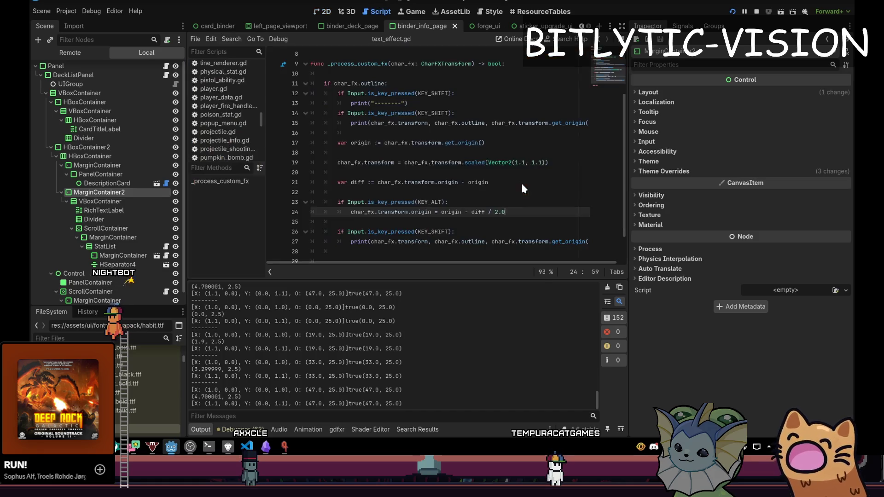
Step: Delete the minus before diff in the ALT line, save, and recheck the Test label in 2D
key("ctrl+Left")
key("ctrl+Left")
key("ctrl+Left")
key("BackSpace")
key("BackSpace")
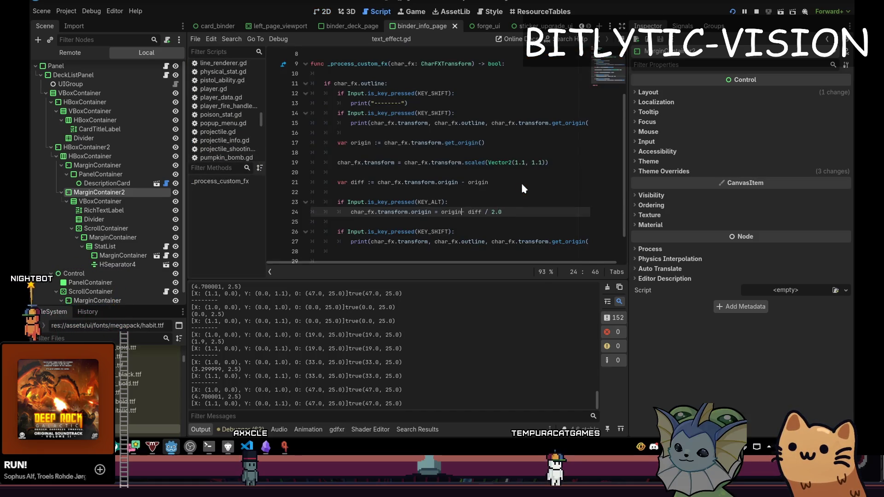
key("ctrl+s")
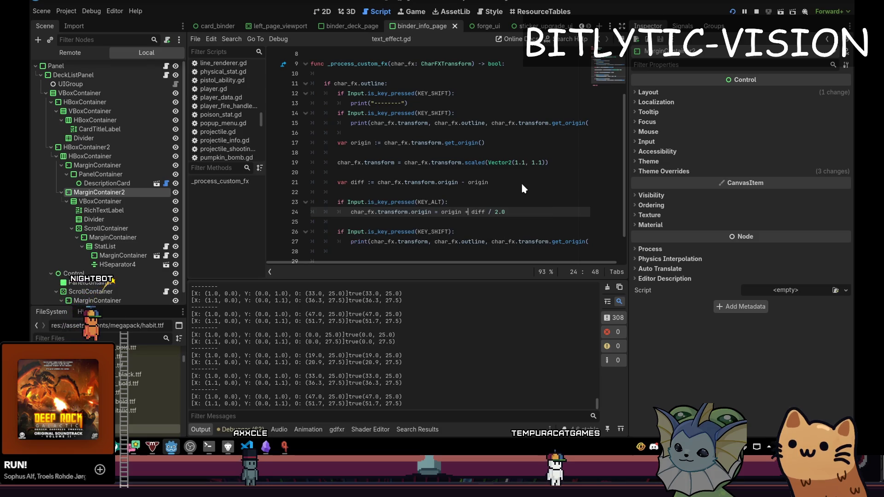
key("ctrl+F1")
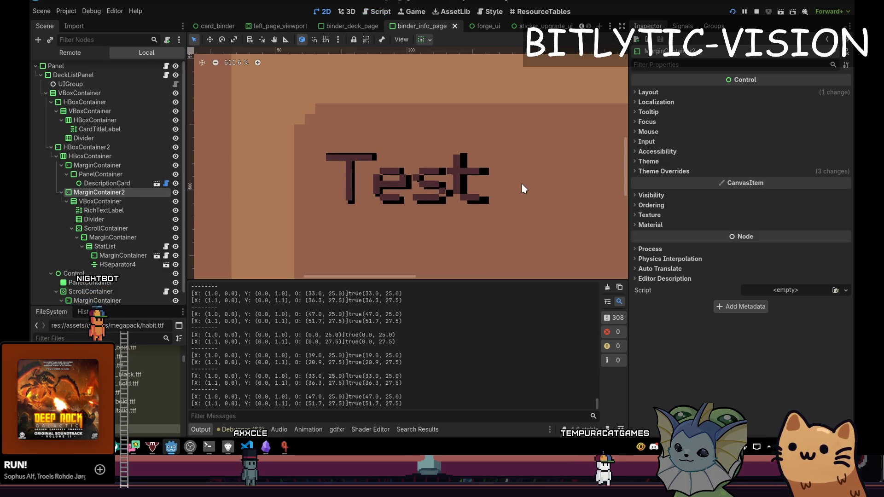
key("ctrl+F3")
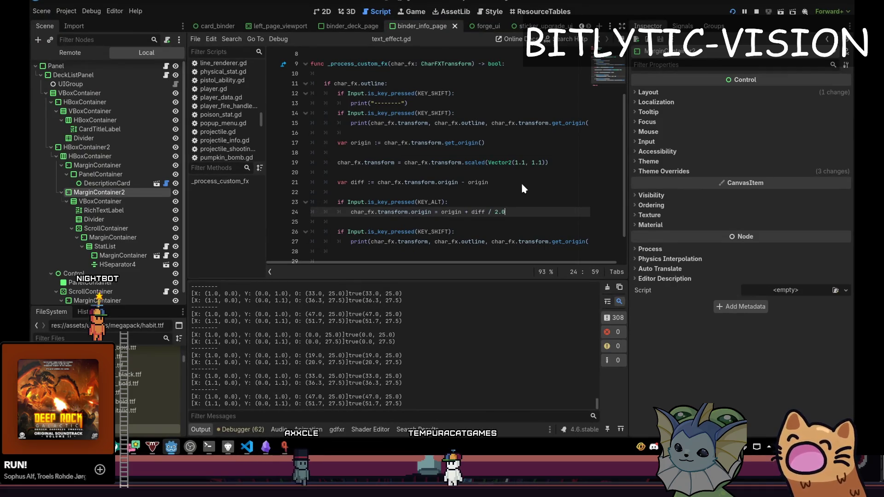
key("ctrl+F1")
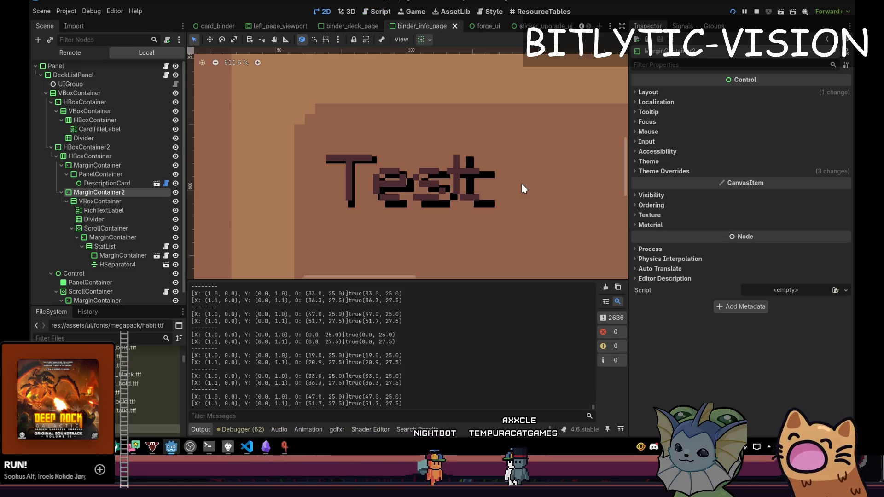
key("ctrl+F3")
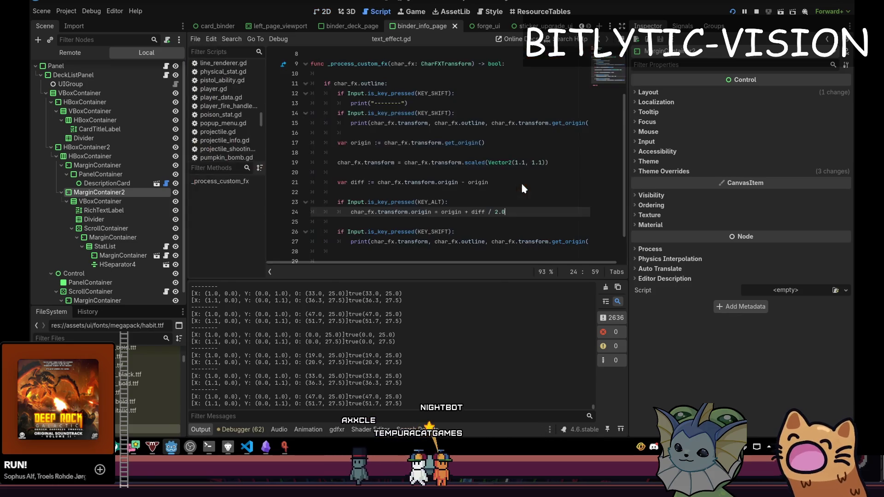
key("ctrl+F1")
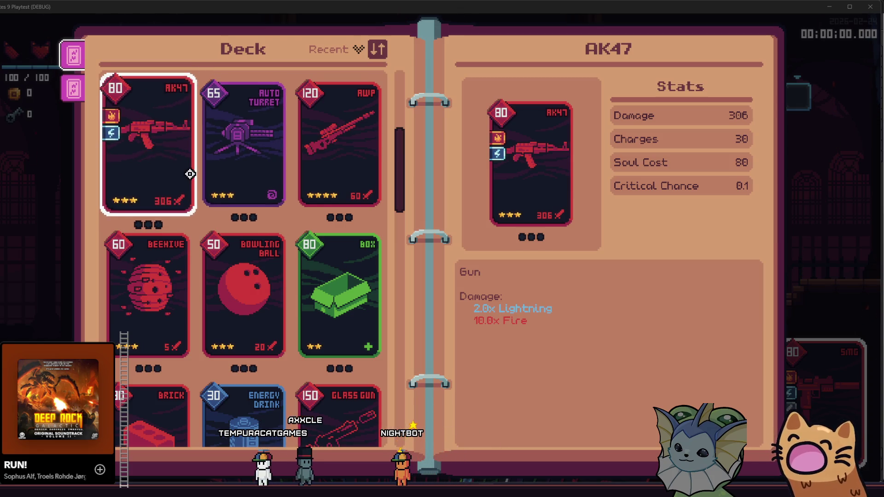
Step: Close the card book and hold SMG fire on the training dummy until it totals 4941
key("Tab")
left_click(308, 315)
mouse_move(308, 315)
left_mouse_down()
mouse_move(329, 339)
mouse_move(323, 359)
mouse_move(303, 372)
mouse_move(275, 379)
mouse_move(194, 355)
left_mouse_up()
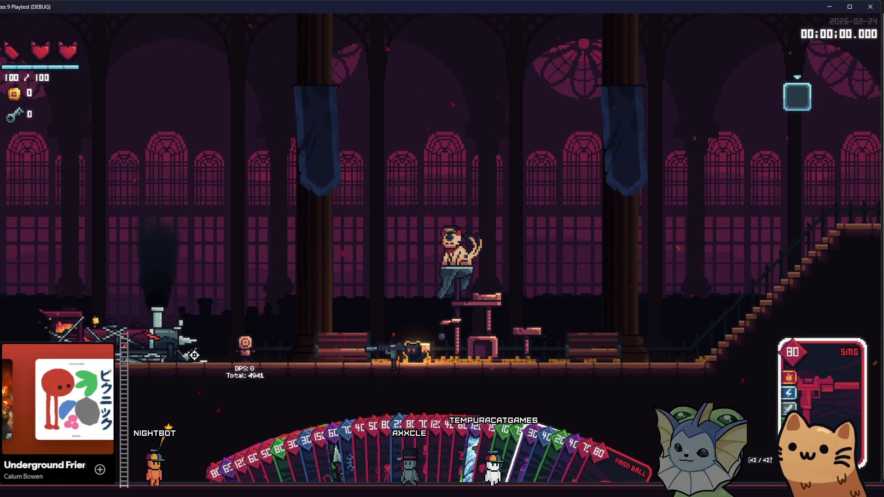
Step: Keep shooting the training dummy with the SMG while walking left
left_click_drag(193, 354, 193, 357)
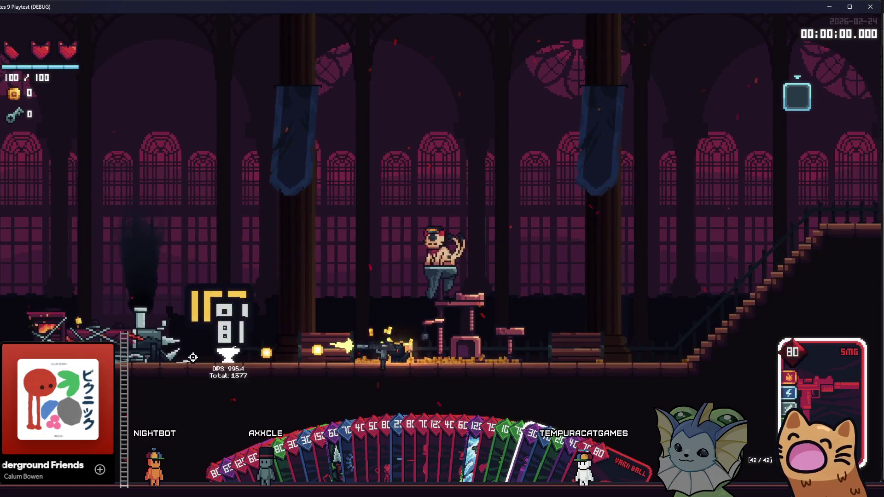
key("a")
mouse_move(193, 358)
left_mouse_down()
mouse_move(460, 359)
mouse_move(618, 341)
mouse_move(612, 349)
mouse_move(635, 345)
mouse_move(642, 354)
left_mouse_up()
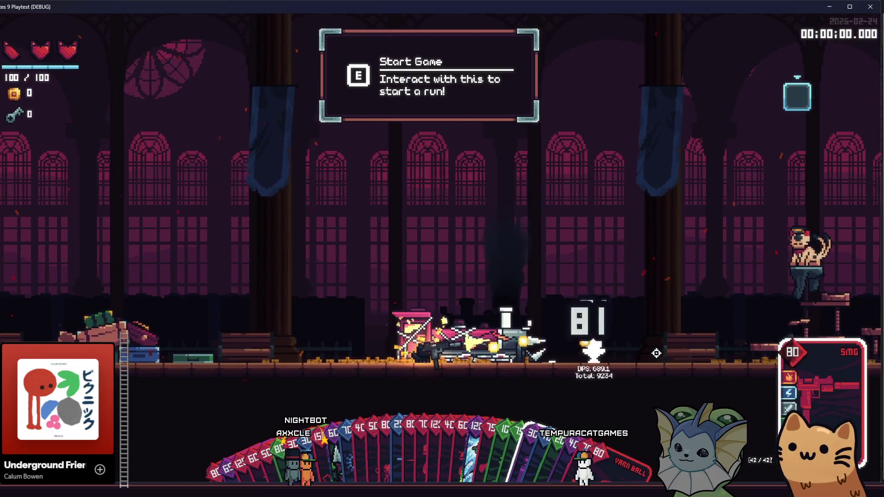
left_click_drag(656, 353, 655, 353)
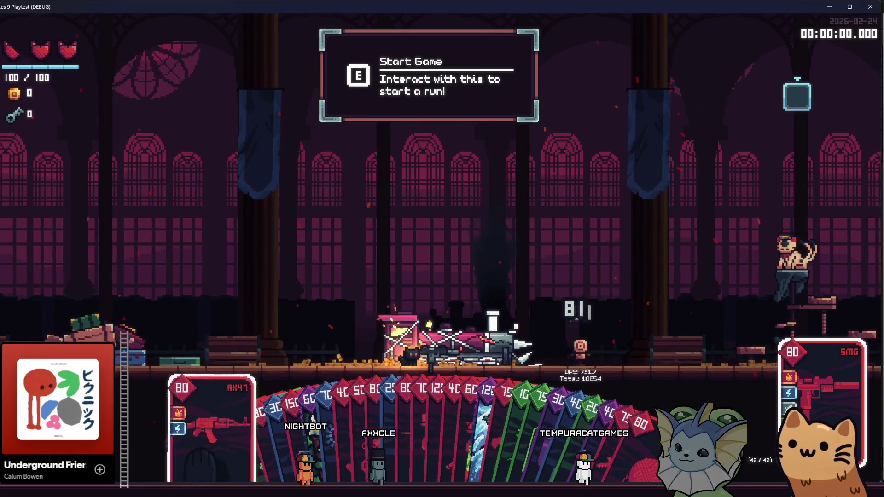
Step: Switch to the AK47, restore the window, land 306-damage hits on the dummy, and close the game
scroll(876, 365, "down", 1)
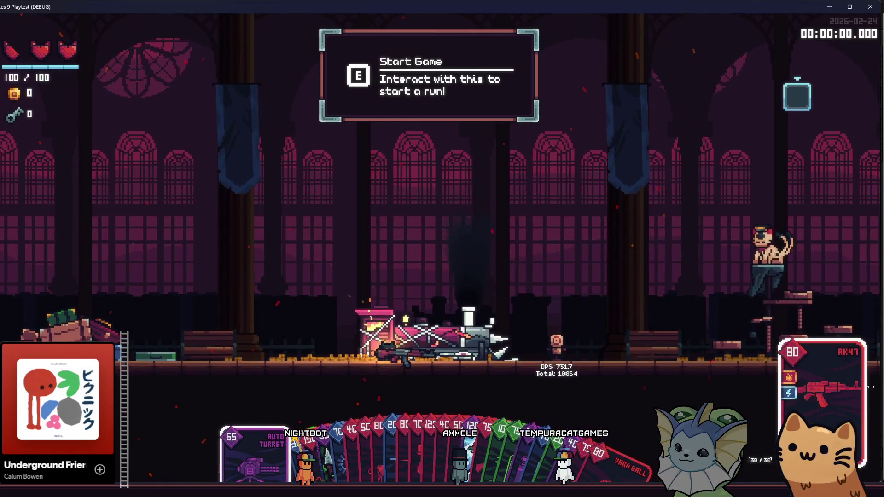
left_click_drag(870, 387, 740, 387)
double_click(601, 7)
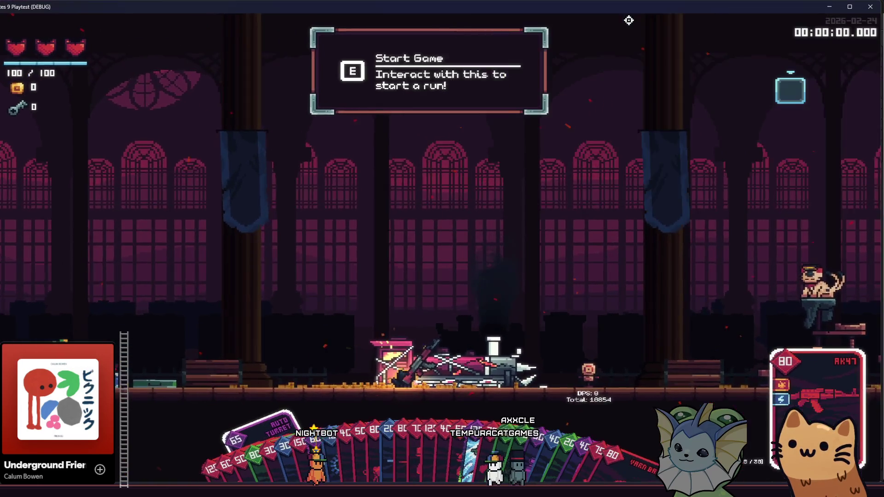
left_click_drag(668, 350, 670, 353)
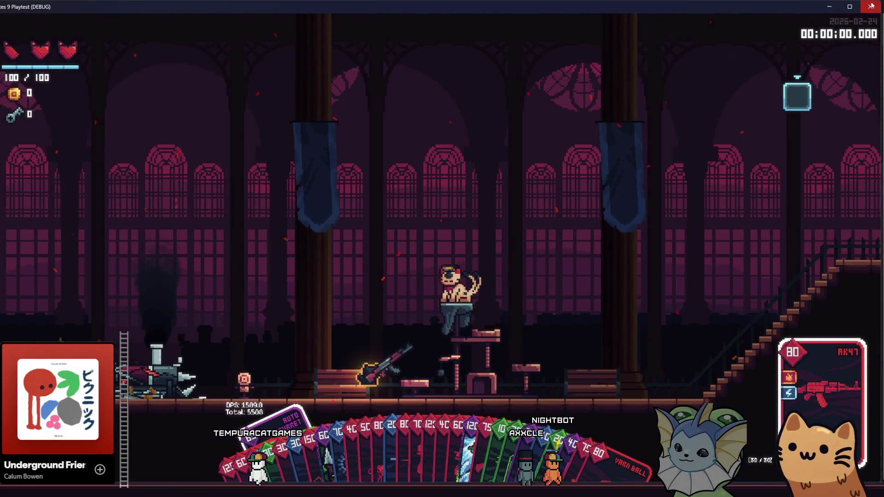
left_click(871, 6)
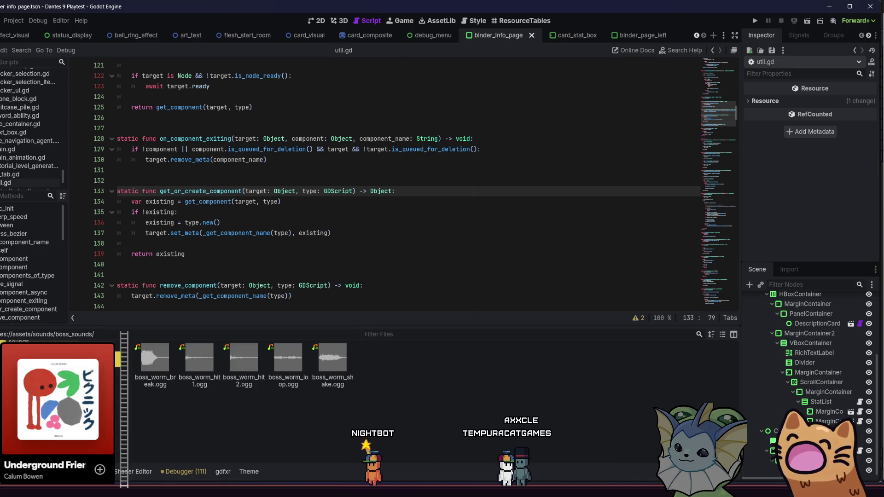
Step: Move down the FileSystem list from boss_sounds toward the glass_gun card sounds folder
key("Down")
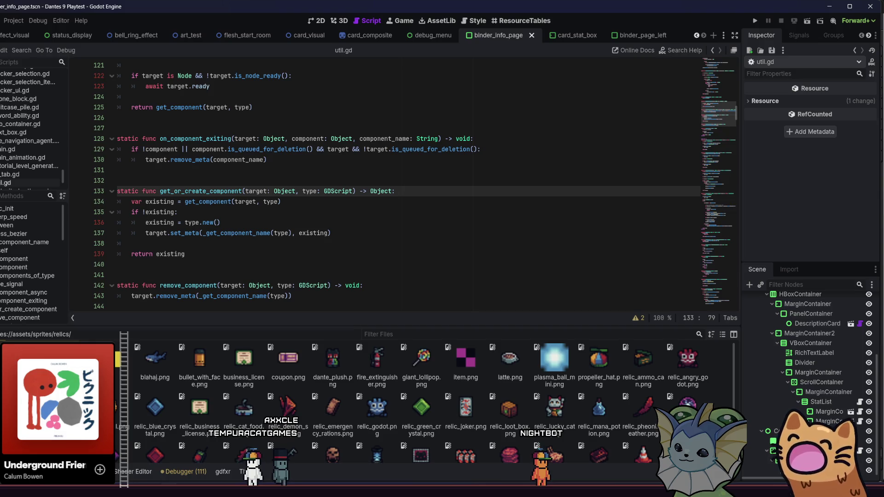
Step: Select card_ak47.tres in data/cards/usable and scroll through the cards down to card_yarn.tres
scroll(247, 389, "down", 3)
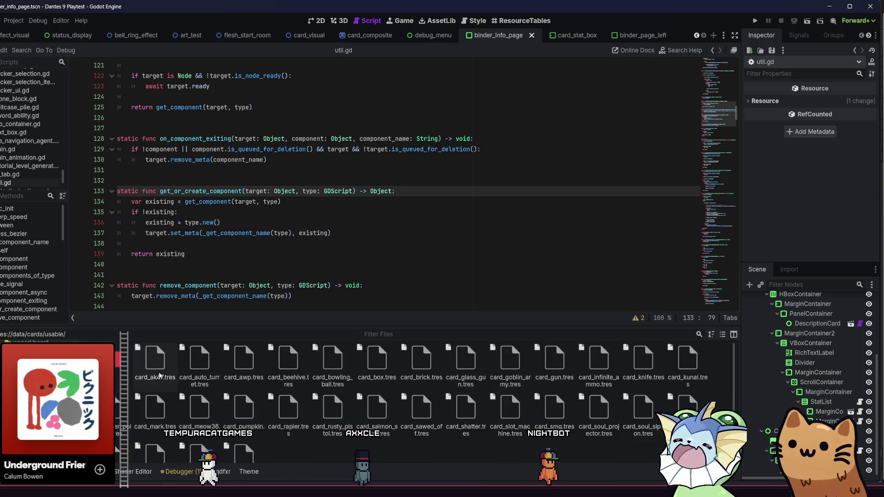
scroll(247, 389, "up", 1)
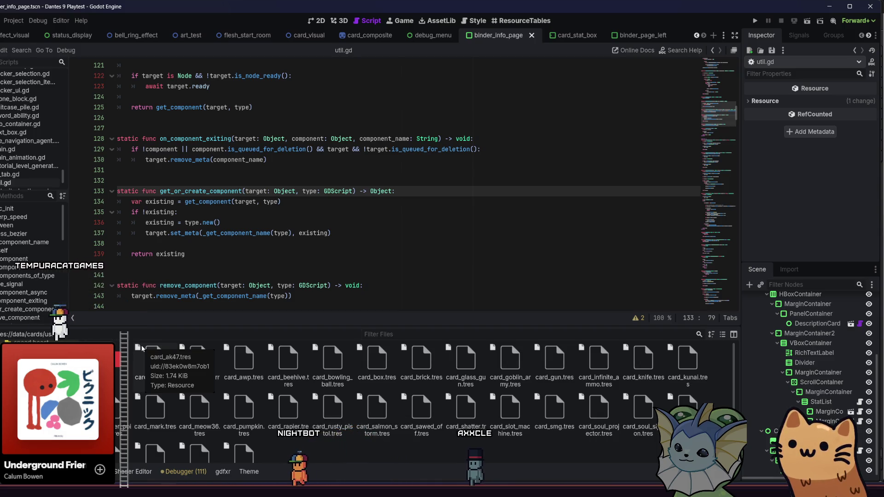
left_click(154, 361)
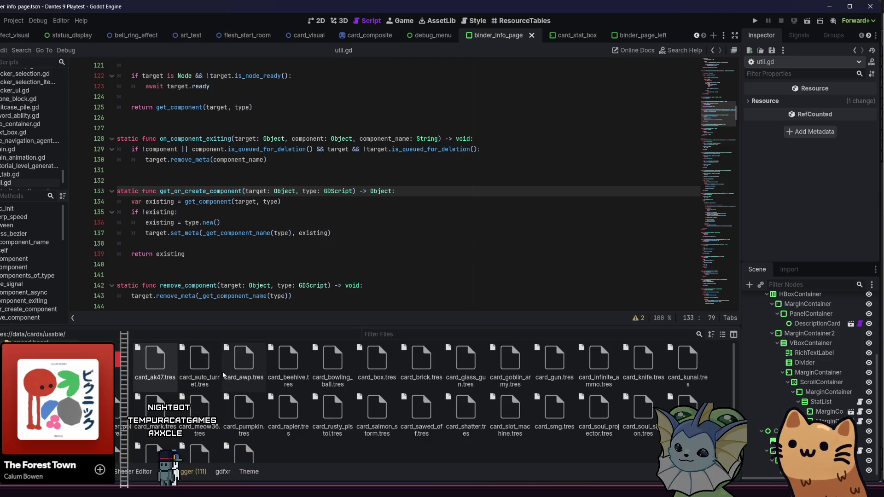
scroll(281, 421, "down", 1)
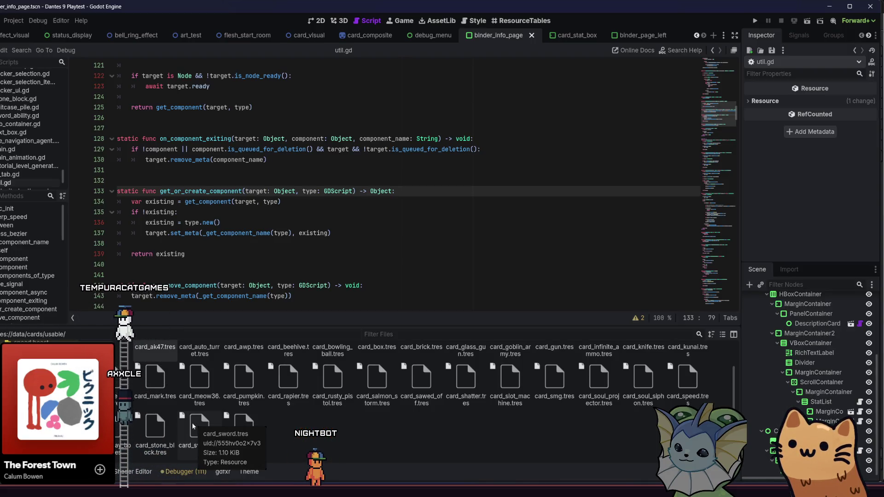
scroll(151, 372, "up", 1)
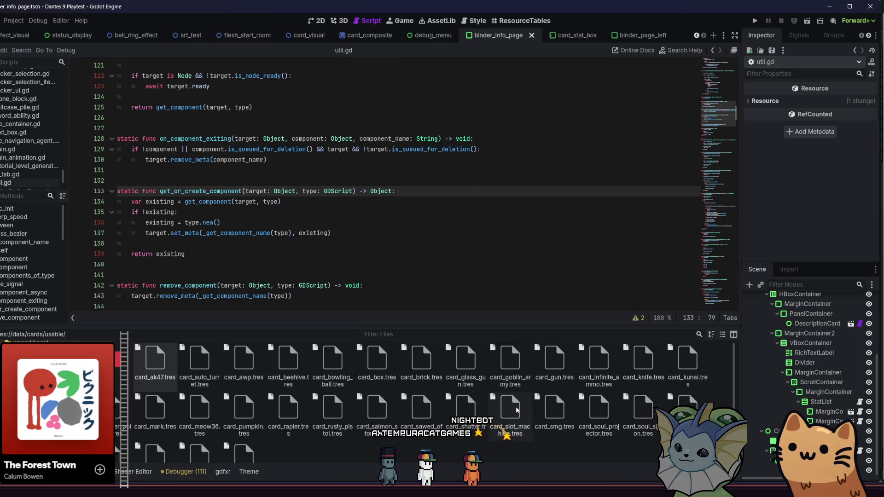
scroll(420, 404, "down", 2)
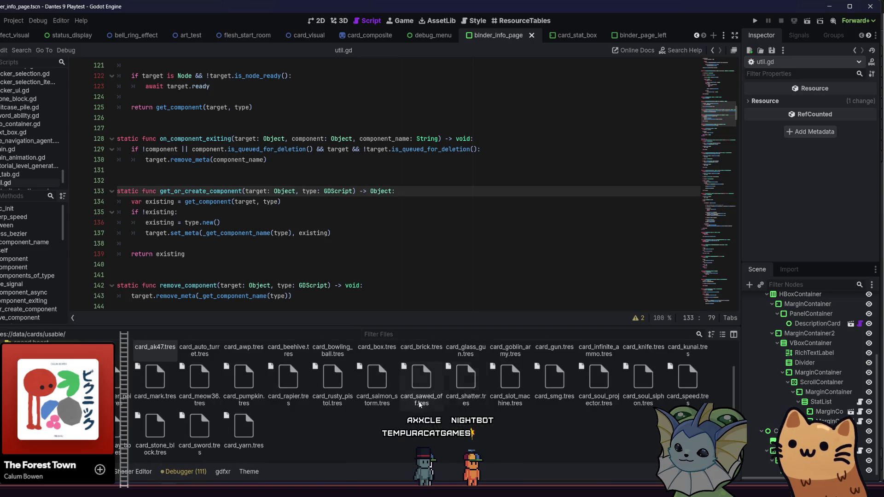
Step: Select card_rusty_pistol.tres and look through its Stats, Mod Categories and Custom Properties groups
left_click(330, 389)
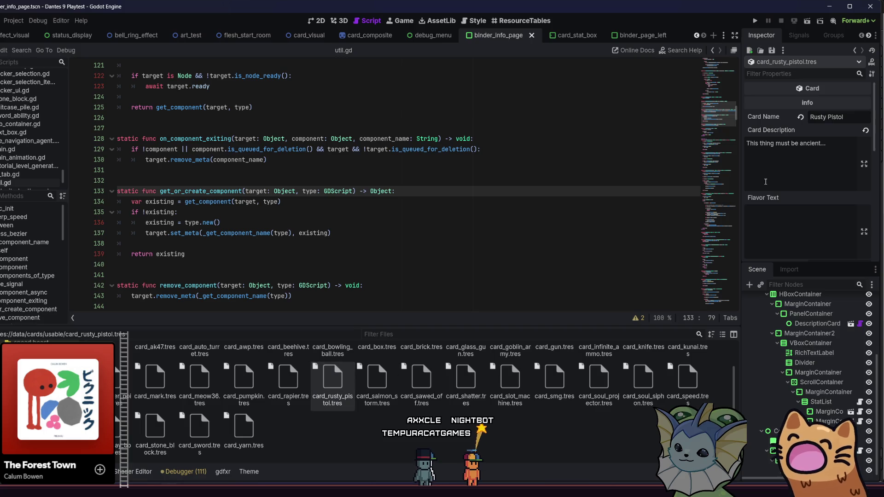
scroll(765, 181, "down", 10)
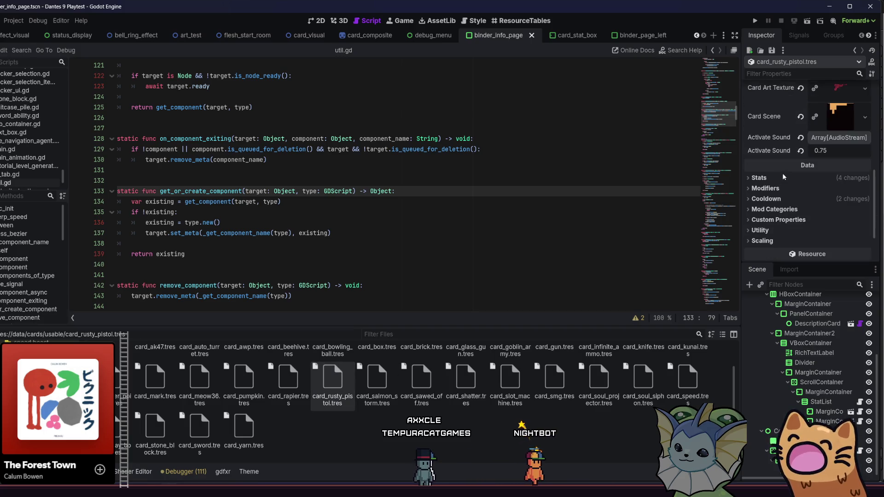
left_click(784, 177)
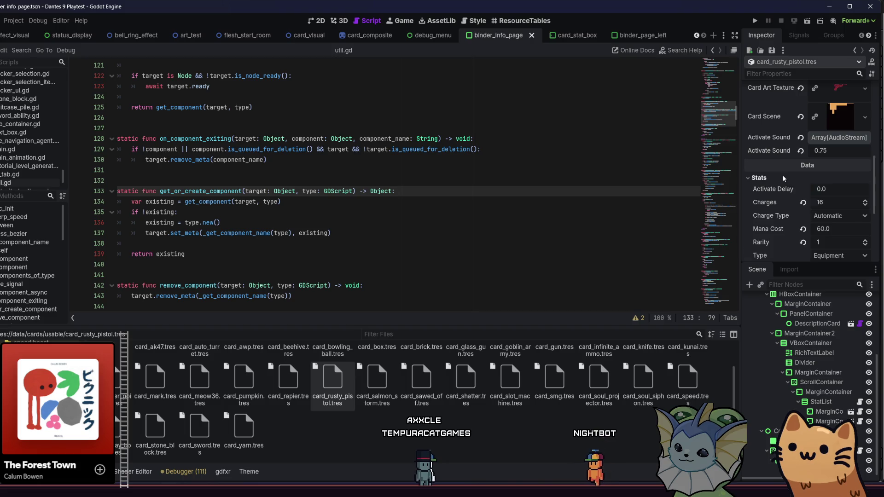
left_click(784, 179)
left_click(787, 181)
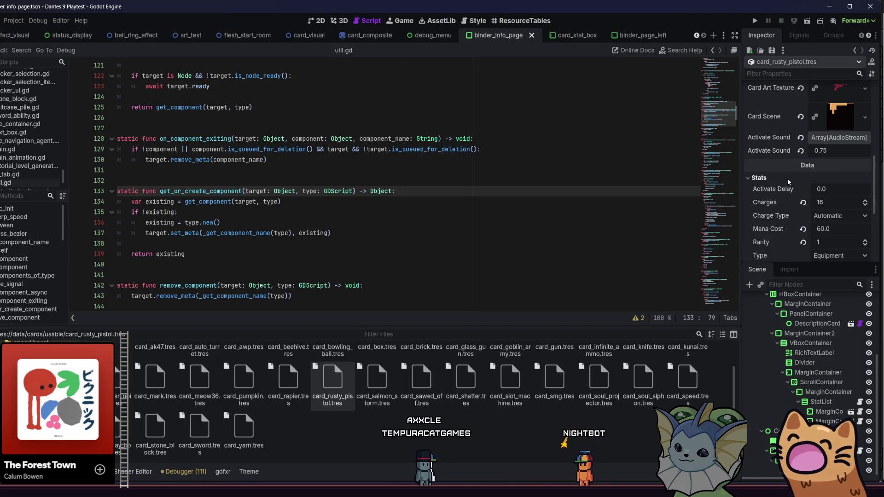
scroll(792, 186, "down", 2)
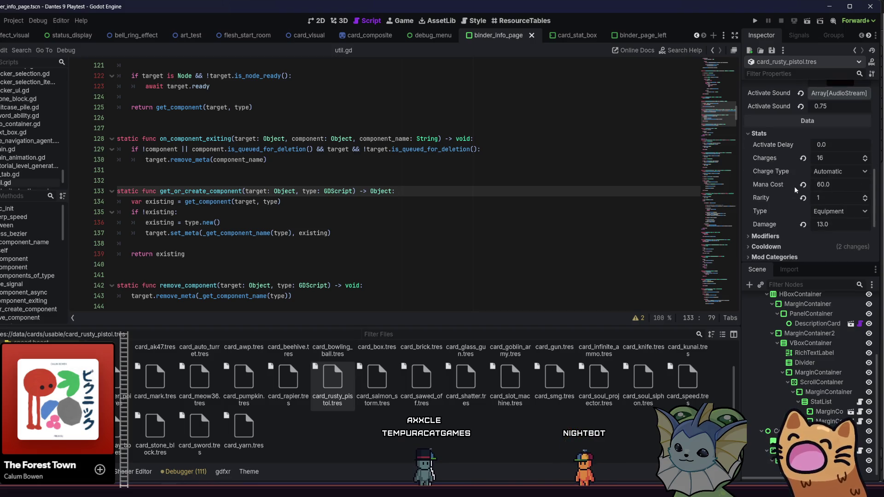
left_click(779, 135)
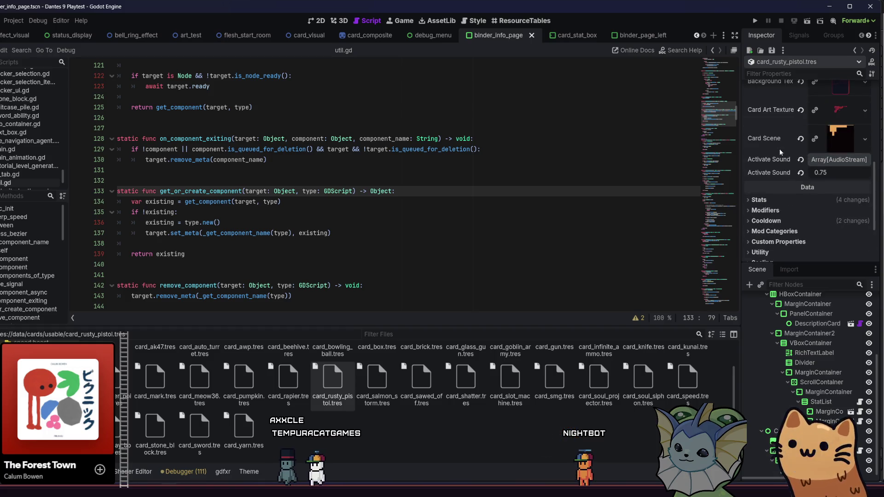
scroll(774, 172, "up", 6)
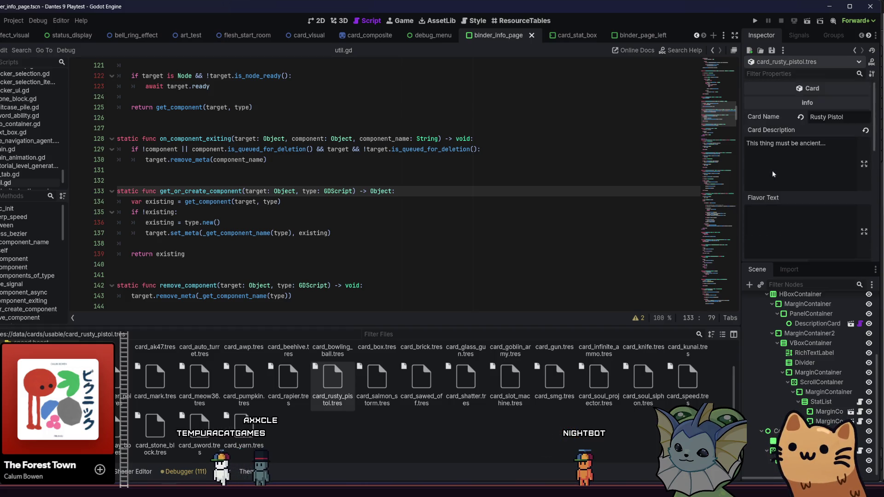
scroll(773, 174, "down", 6)
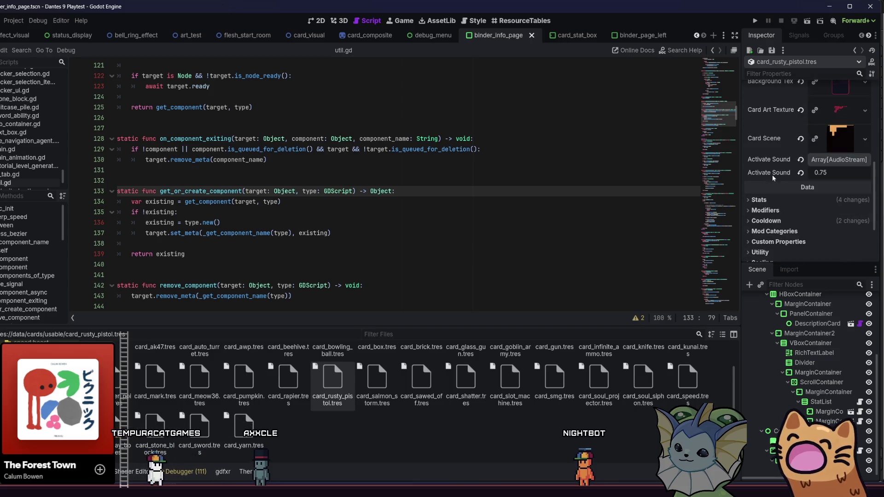
scroll(773, 178, "down", 3)
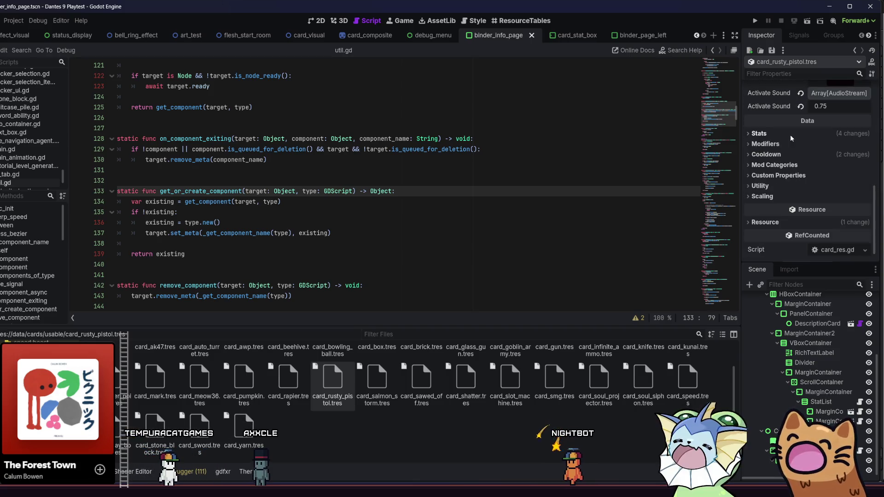
left_click(775, 165)
double_click(775, 165)
left_click(775, 166)
double_click(775, 166)
left_click(775, 165)
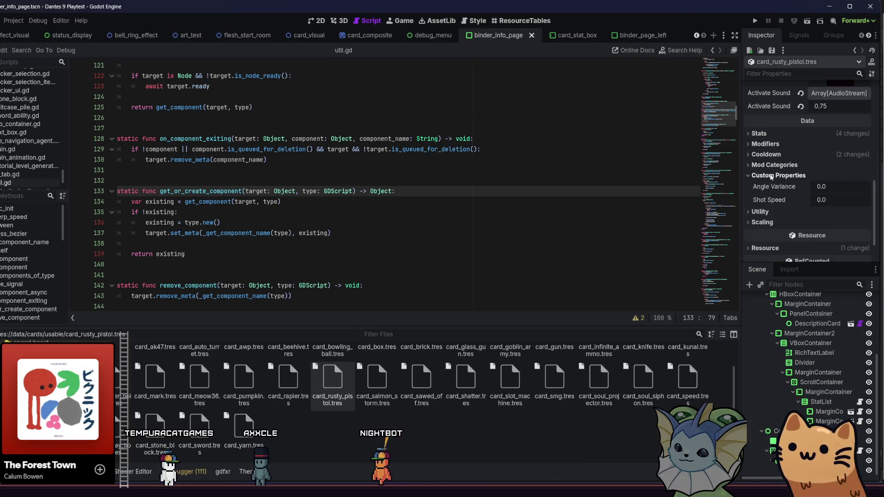
left_click(775, 166)
Step: Add a physical_stat Damage Scaling entry with value 0.5 and save the card
left_click(784, 196)
left_click(833, 207)
left_click(837, 239)
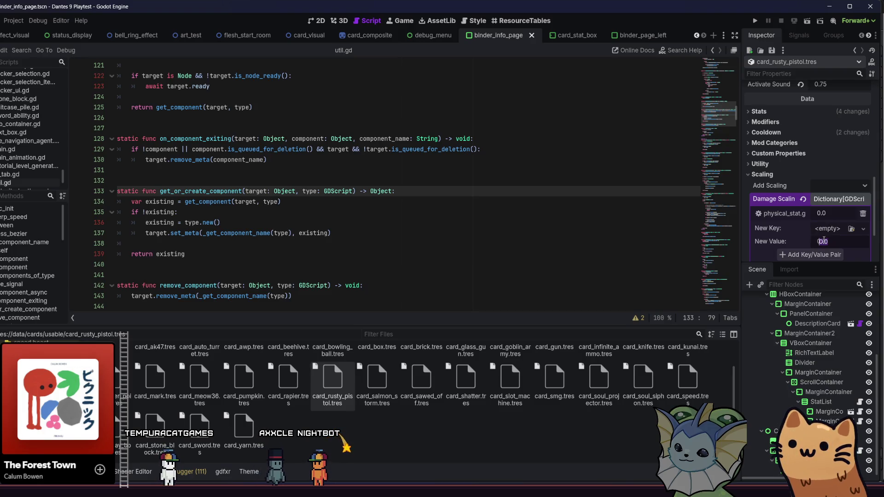
left_click(828, 214)
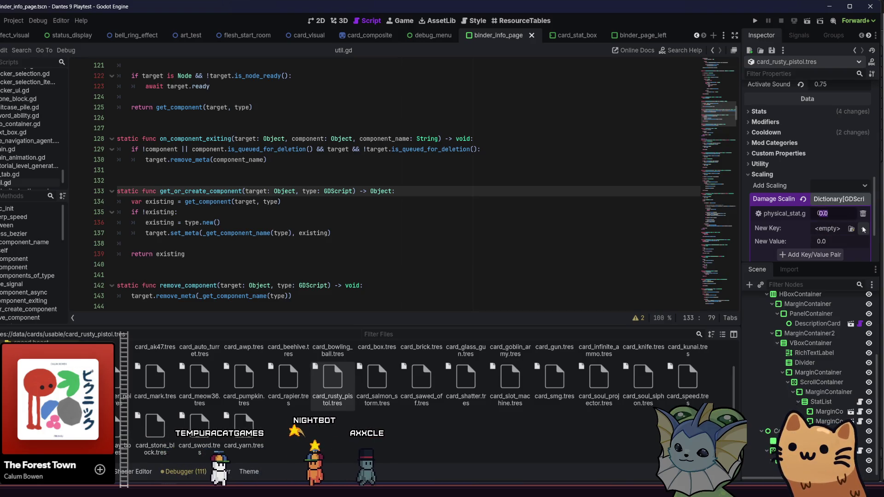
type("0.5")
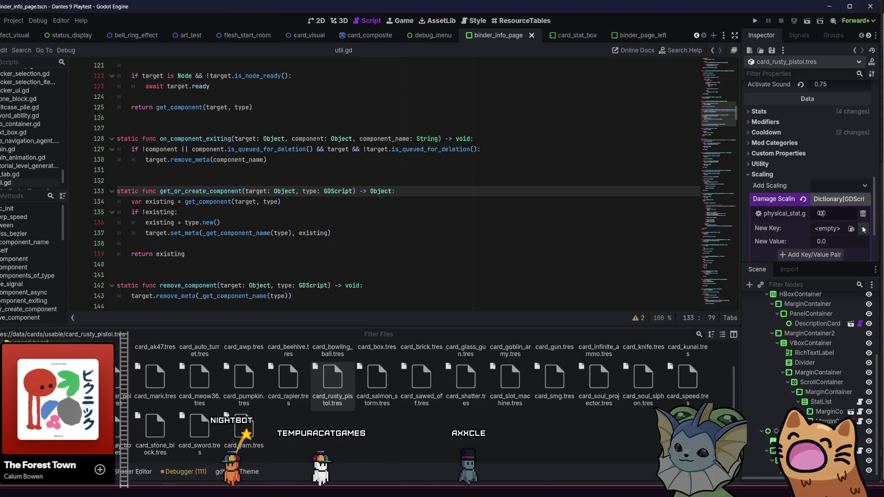
key("ctrl+s")
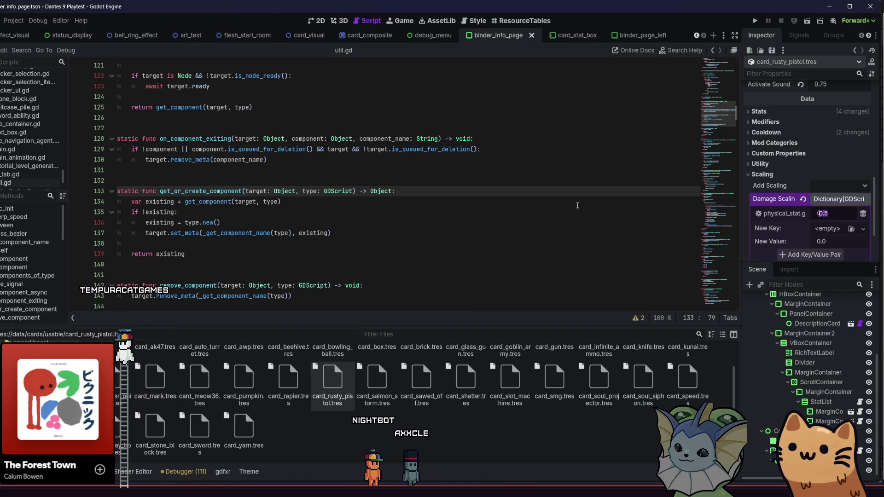
key("Return")
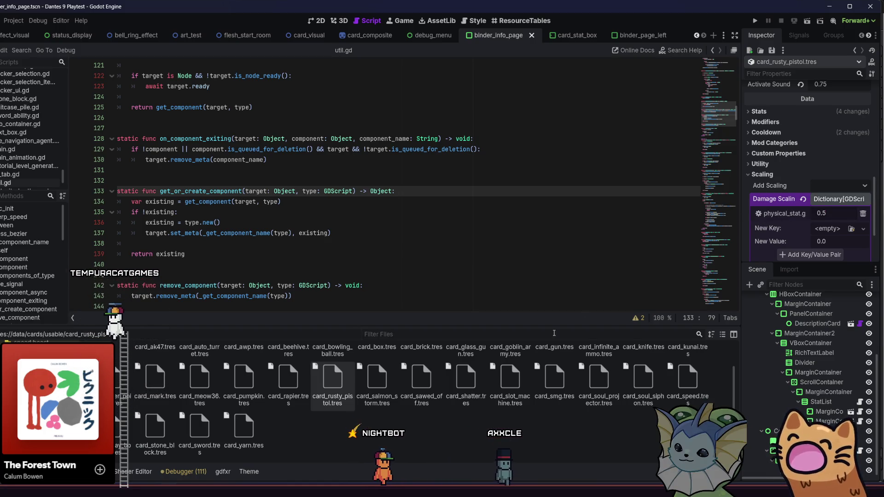
scroll(470, 416, "up", 1)
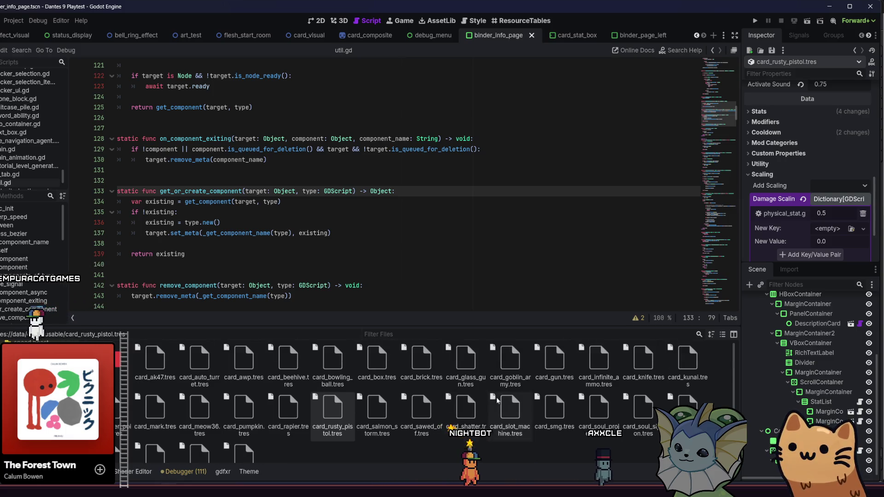
Step: Select card_knife.tres and look through its Stats, Cooldown, Modifiers and Mod Categories groups
left_click(636, 364)
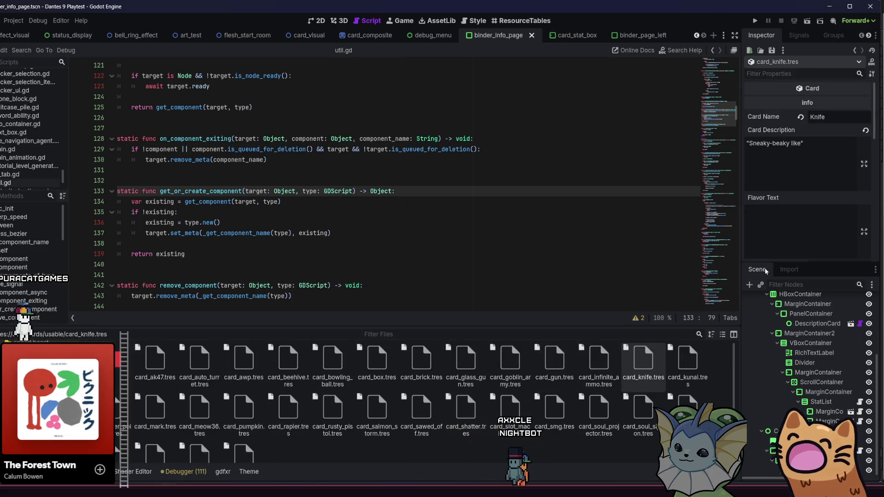
scroll(802, 215, "down", 4)
scroll(802, 214, "down", 2)
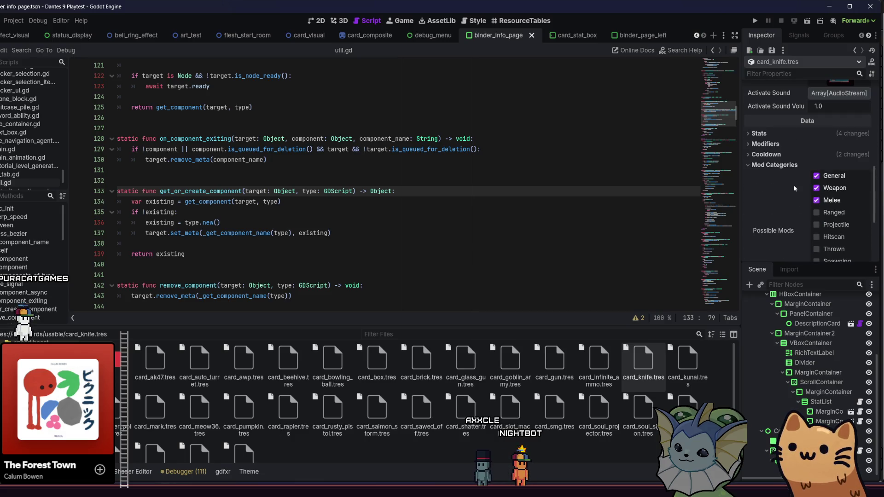
left_click(779, 134)
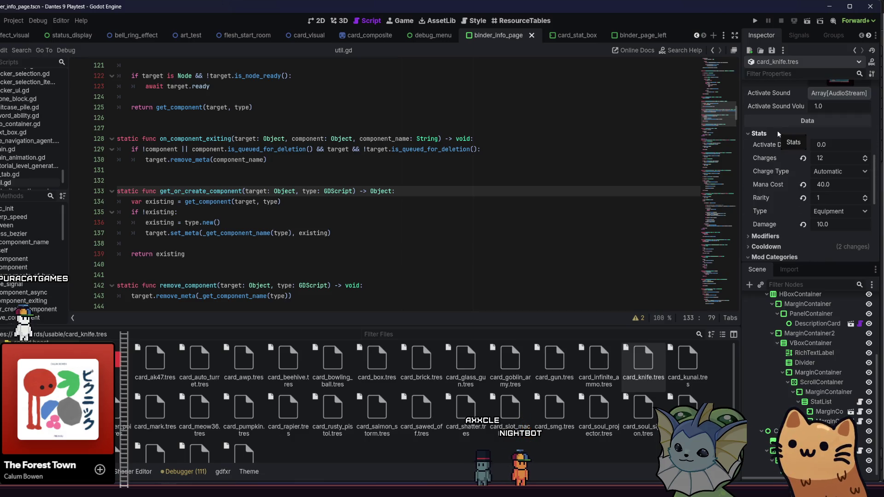
left_click(778, 134)
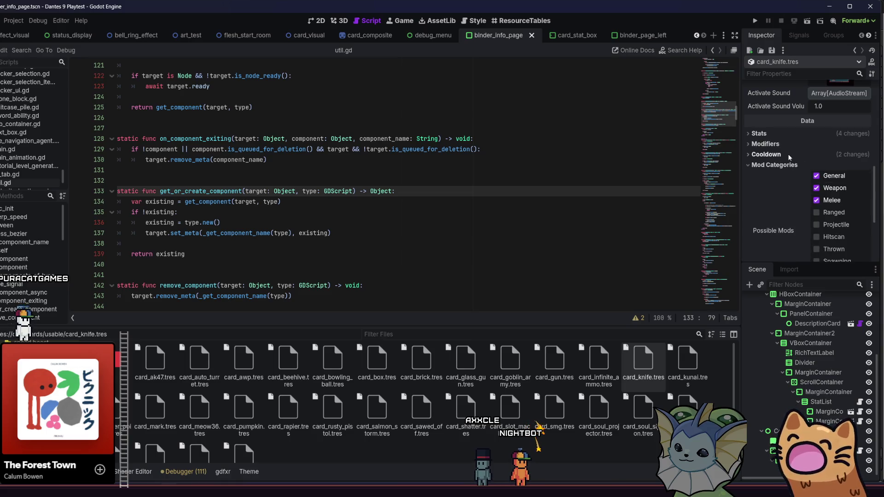
left_click(789, 155)
left_click(789, 155)
left_click(789, 144)
left_click(789, 144)
left_click(788, 155)
left_click(788, 154)
left_click(787, 165)
left_click(787, 165)
scroll(785, 182, "down", 4)
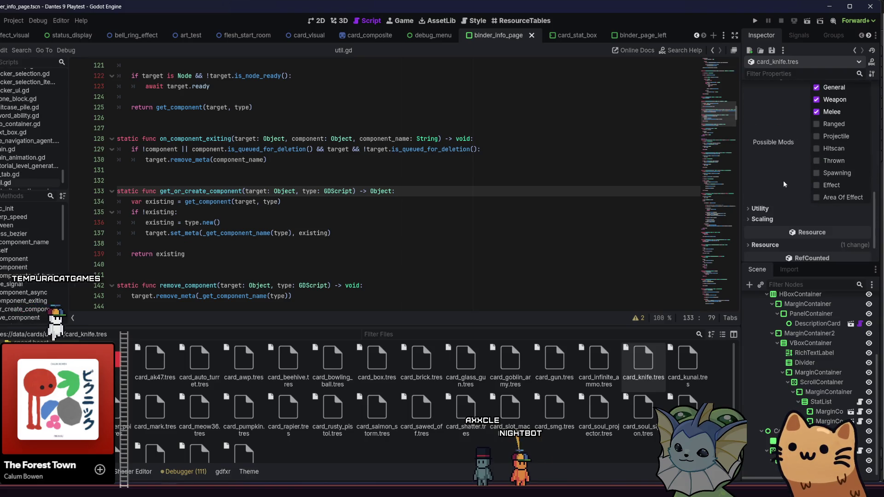
scroll(772, 207, "up", 2)
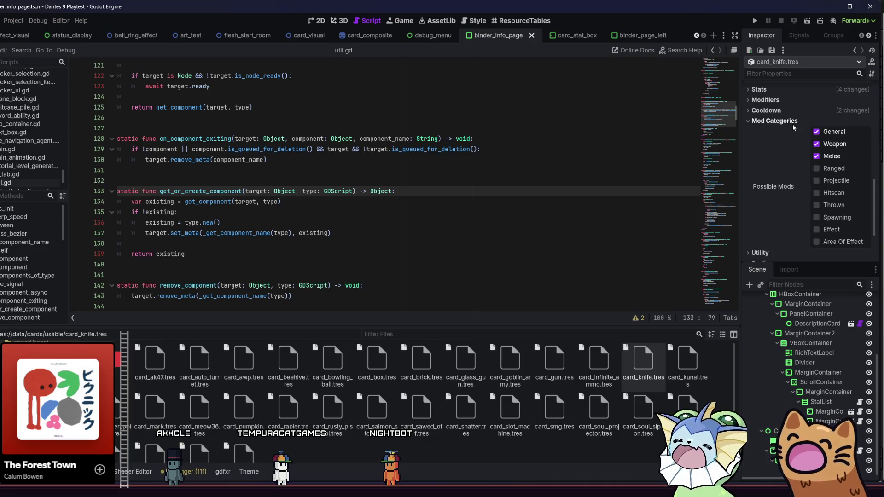
Step: Add a PhysicalStat entry to the knife's Damage Scaling dictionary
left_click(785, 111)
scroll(785, 138, "down", 3)
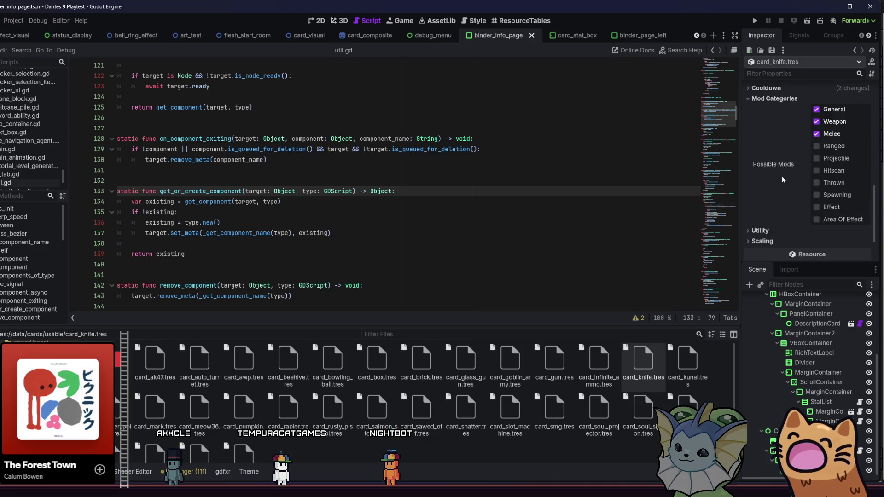
left_click(784, 220)
left_click(825, 233)
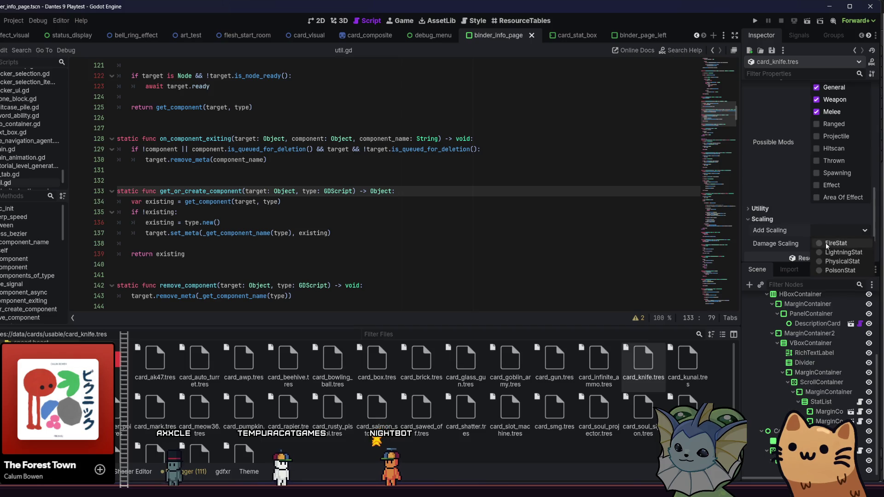
left_click(828, 260)
left_click(831, 244)
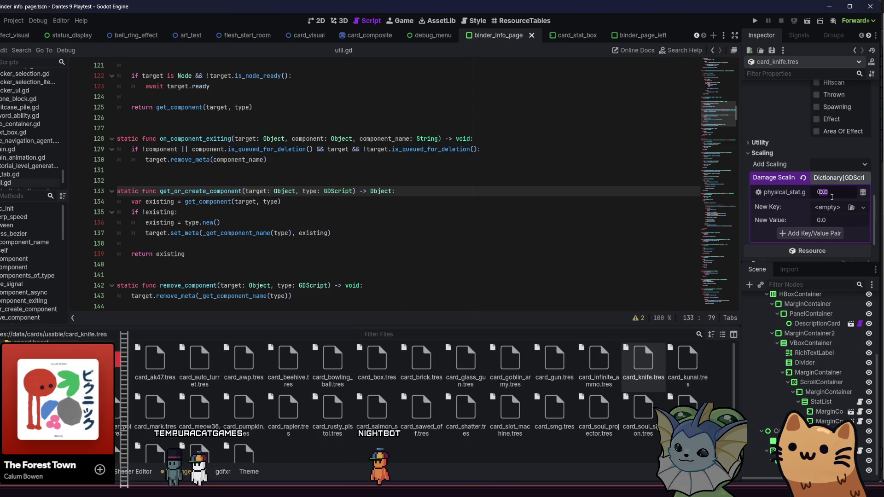
scroll(810, 184, "up", 10)
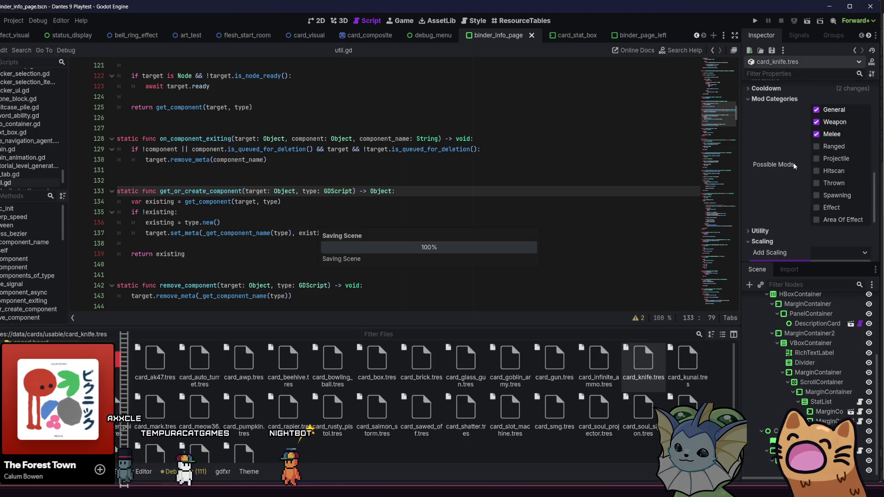
scroll(792, 167, "up", 3)
scroll(783, 184, "down", 6)
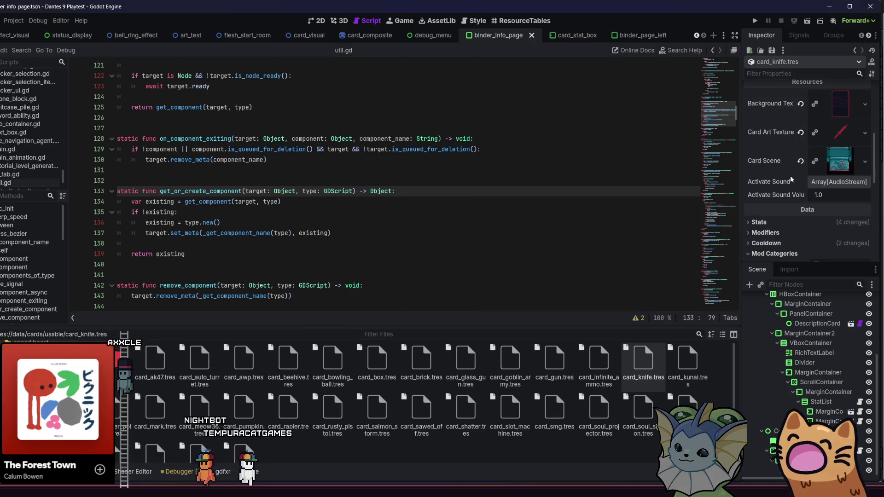
Step: Reset the knife's base Damage from 10.0 to 0.0 and save the resource
left_click(777, 178)
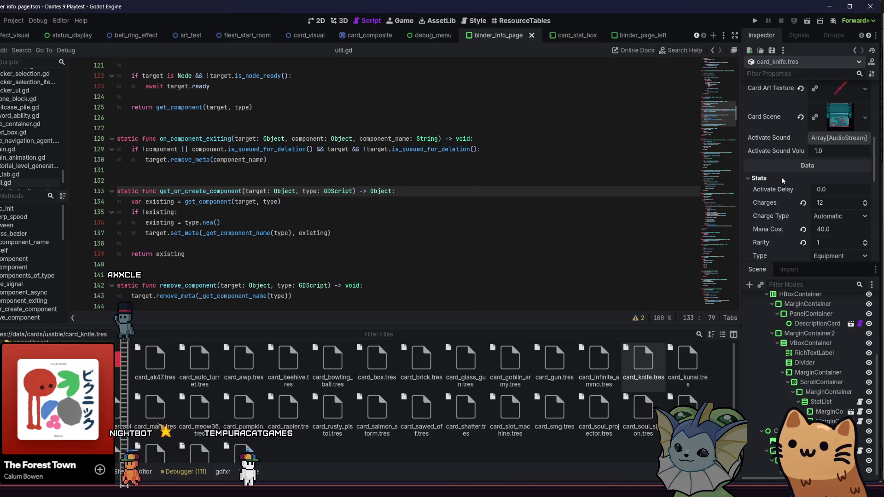
scroll(782, 183, "down", 2)
left_click(802, 202)
key("ctrl+s")
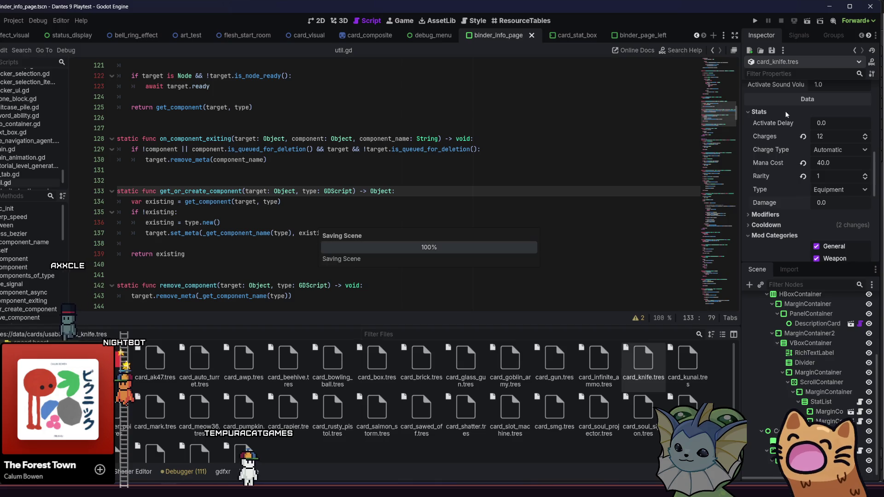
left_click(786, 114)
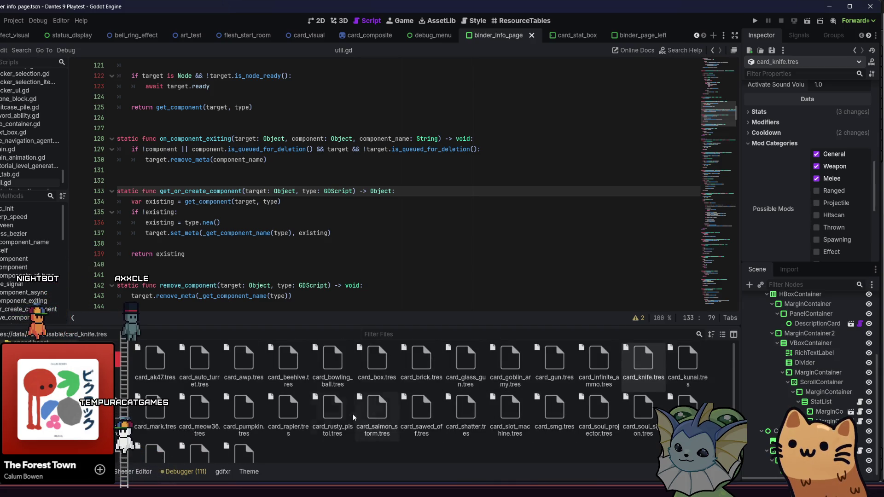
Step: Open card_rusty_pistol.tres and expand its Stats to check the base Damage
left_click(335, 418)
double_click(335, 417)
scroll(782, 184, "down", 2)
scroll(782, 184, "up", 3)
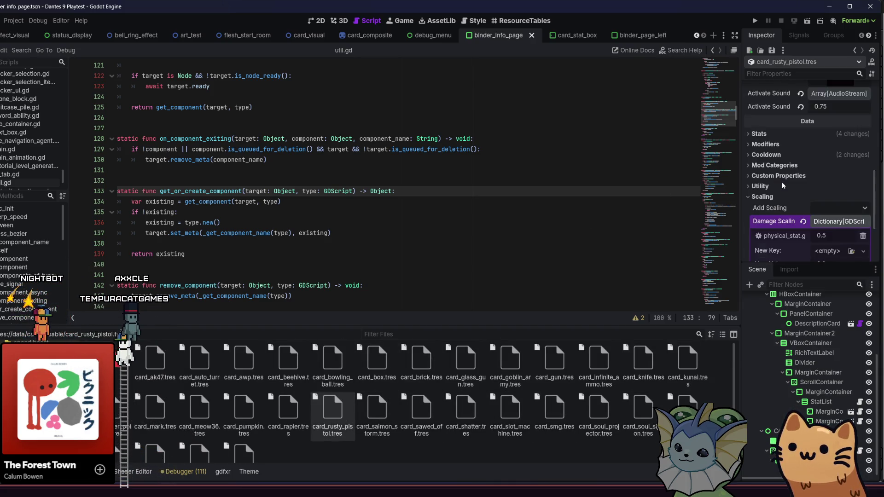
left_click(782, 135)
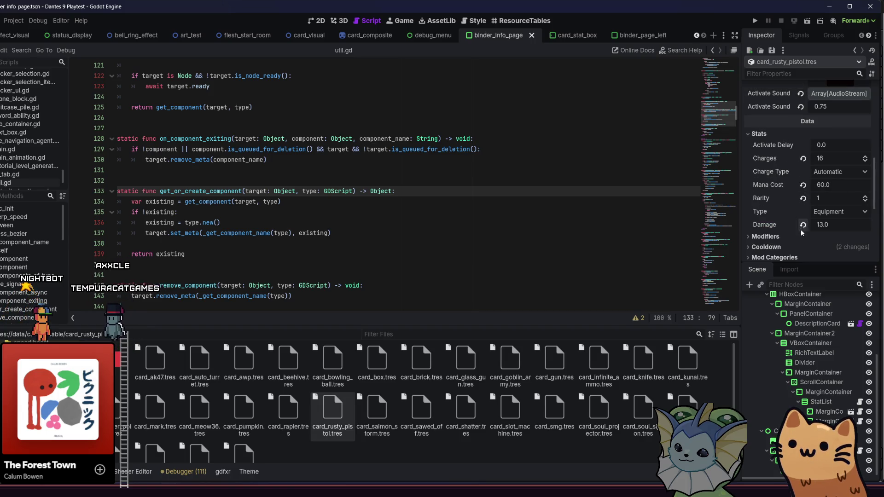
Step: Run the project in debug with F5 and maximize the Dante's 9 game window
key("F5")
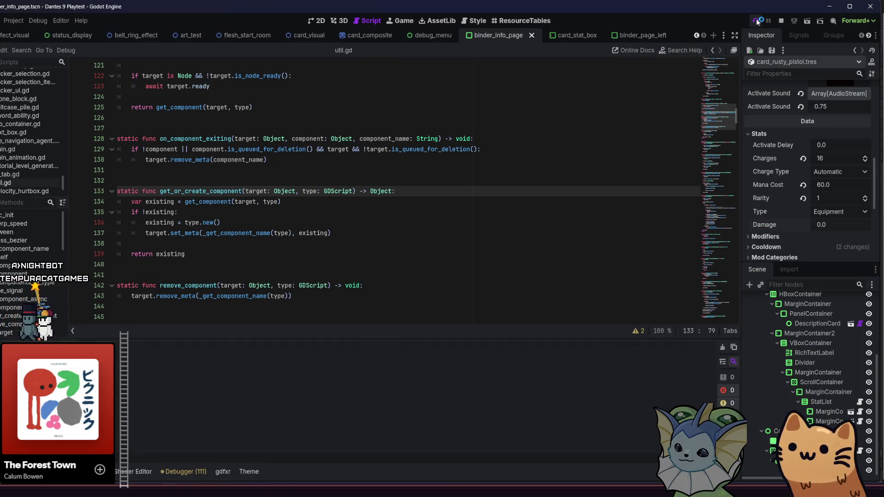
scroll(781, 142, "down", 2)
scroll(780, 153, "down", 2)
scroll(779, 153, "up", 2)
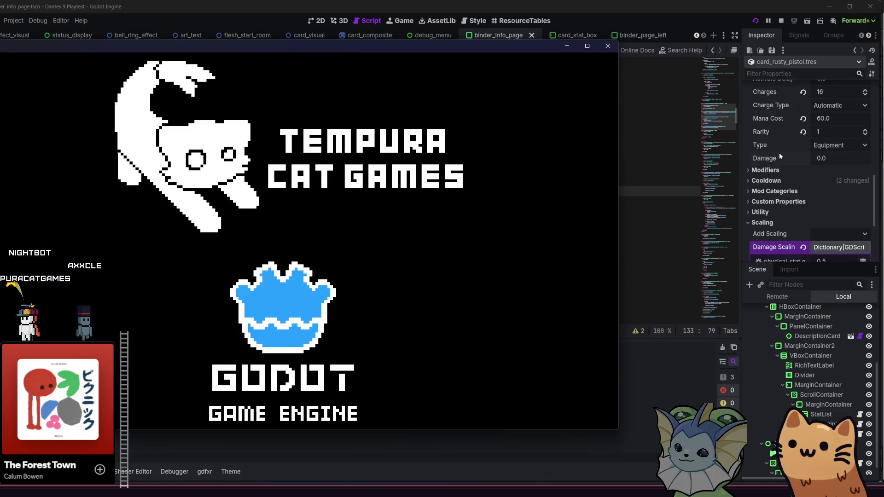
scroll(779, 153, "up", 1)
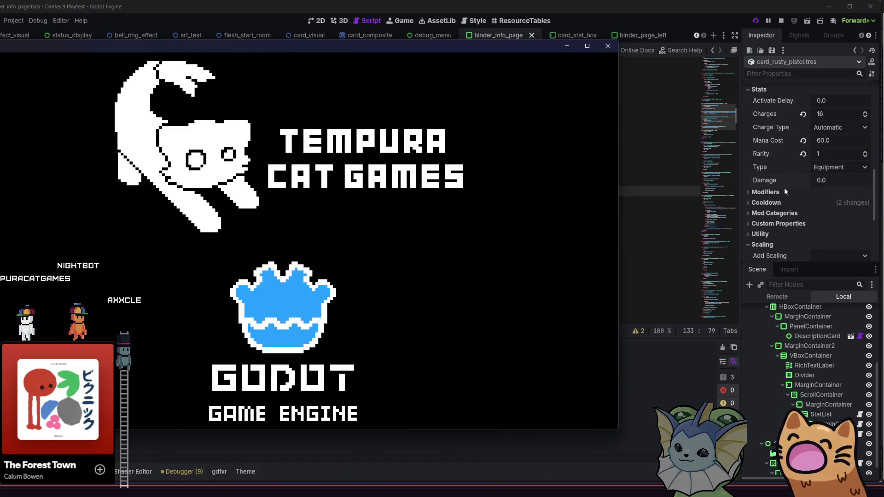
scroll(784, 175, "down", 3)
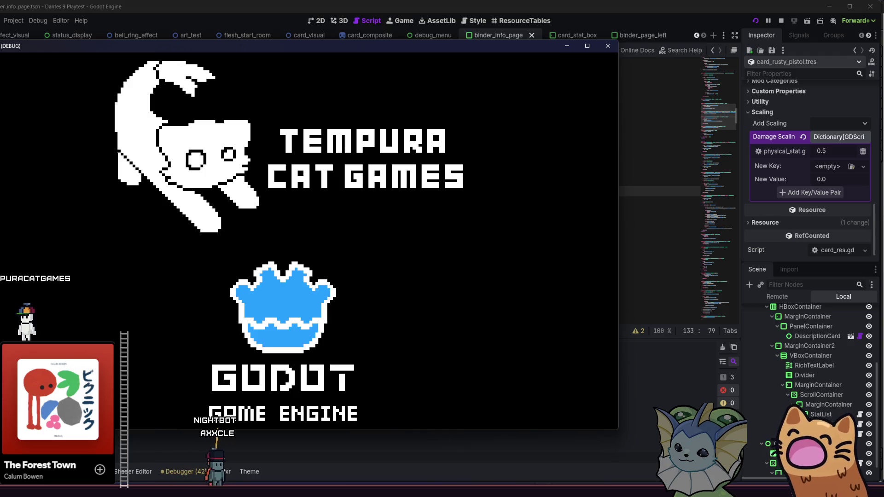
key("super+Up")
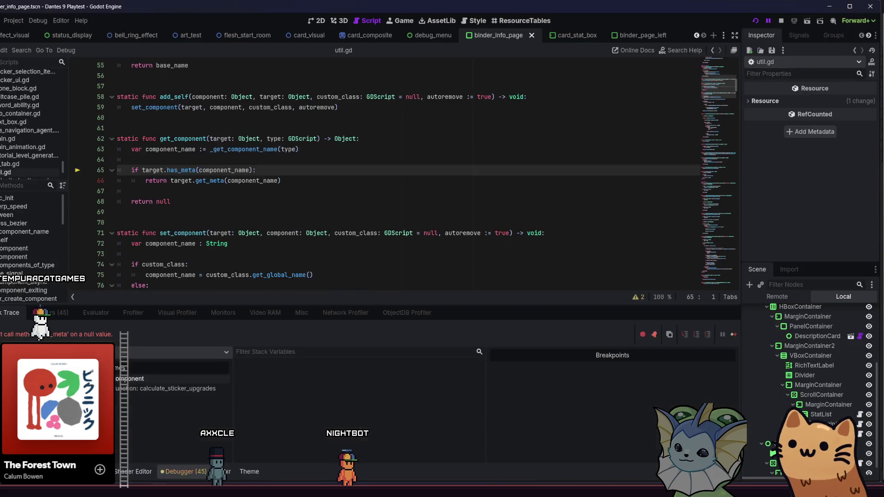
Step: Move from util.gd's get_component to the calculate_sticker_upgrades frame at card_instance.gd line 318
left_click(242, 190)
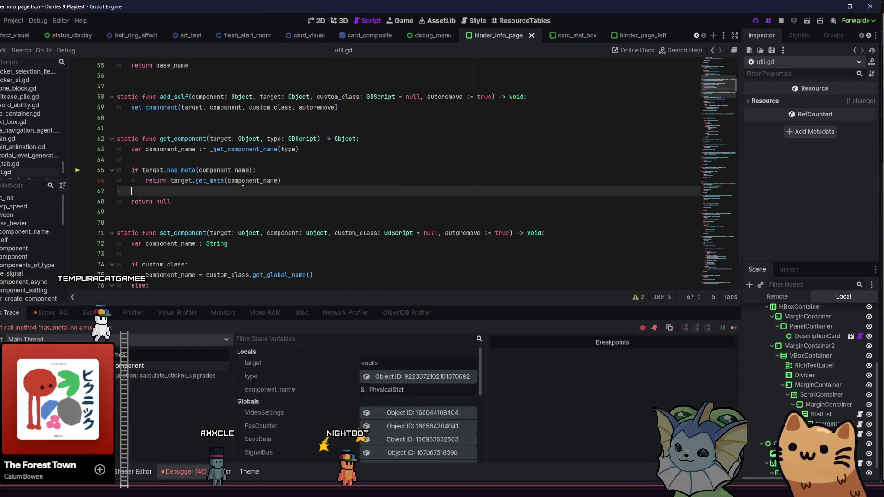
left_click(299, 182)
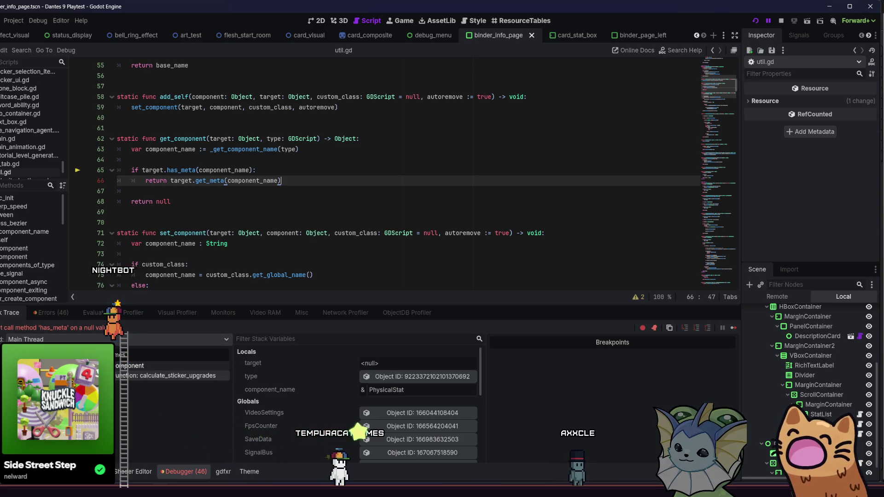
left_click(166, 375)
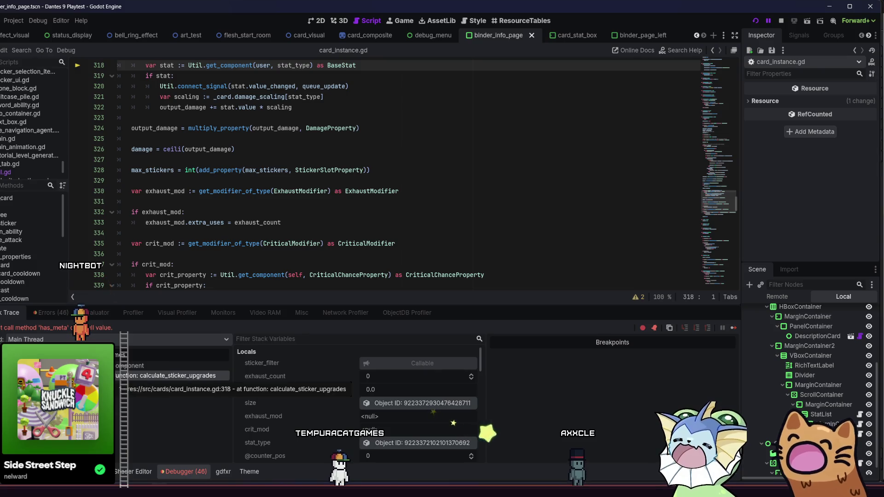
Step: Step into the get_component call with F11, pausing in util.gd line 65 with target null
scroll(252, 235, "up", 2)
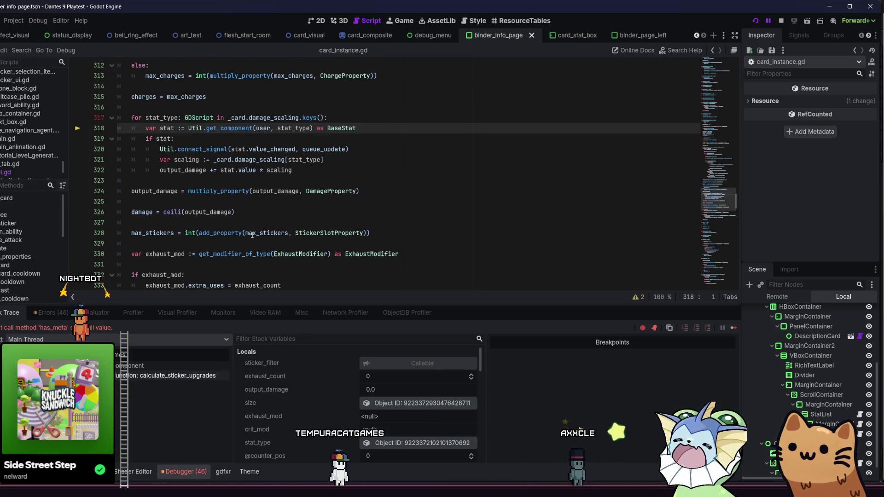
scroll(253, 192, "up", 3)
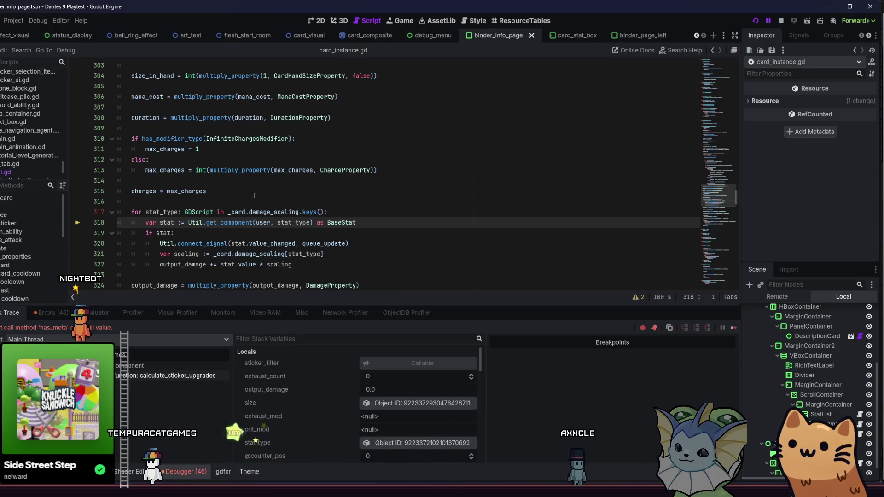
scroll(254, 195, "down", 1)
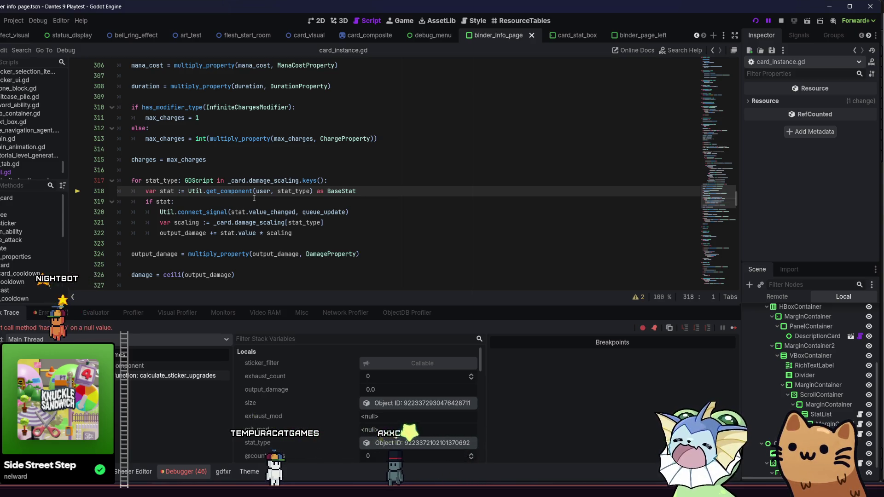
key("F11")
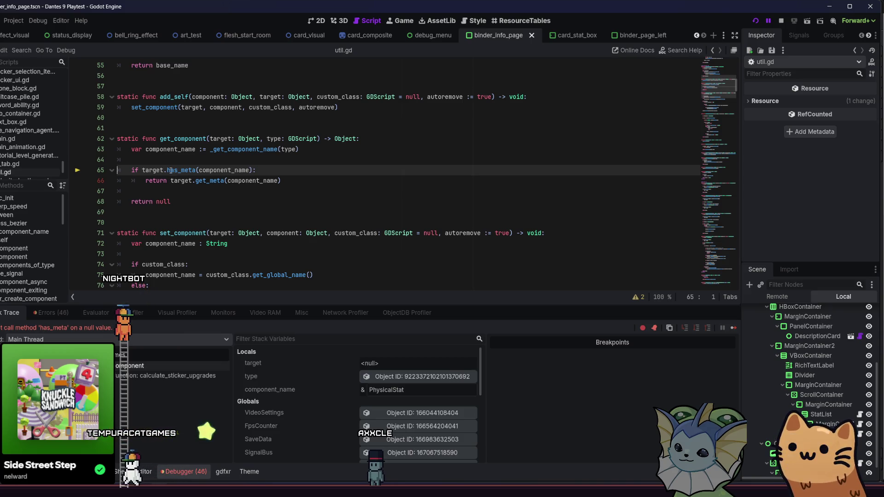
Step: Highlight the target parameter in get_component to see where the null value is used
double_click(153, 170)
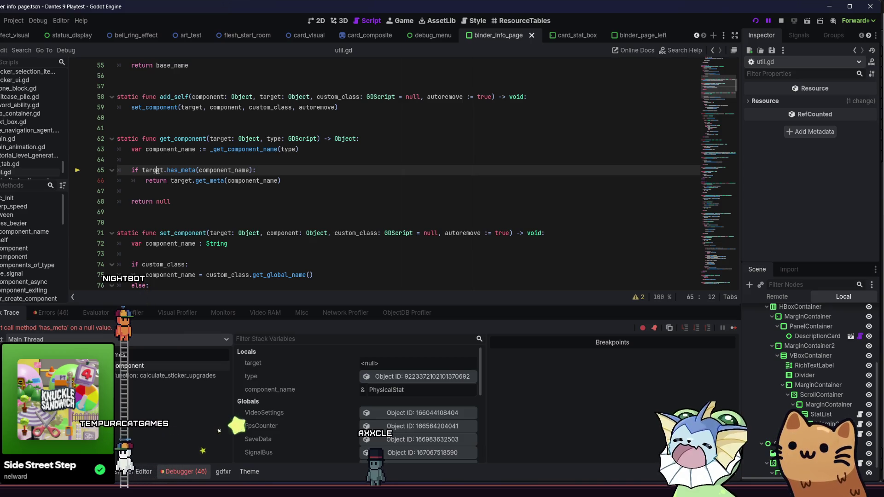
double_click(219, 139)
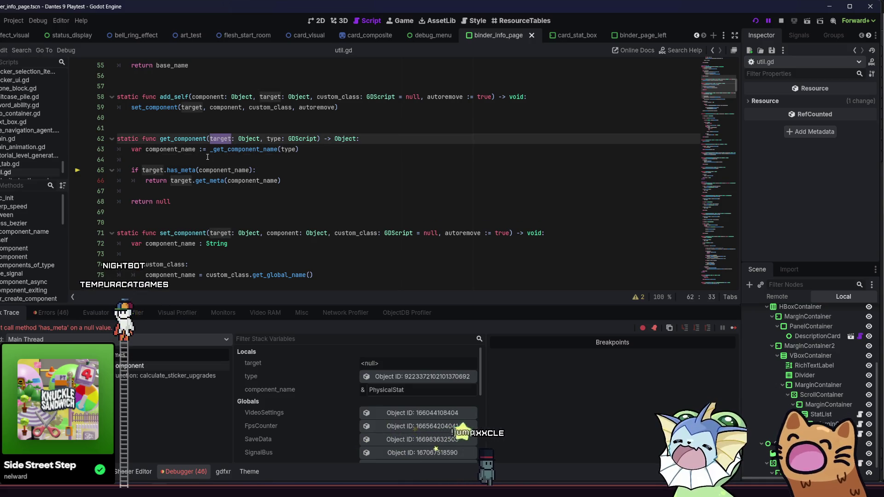
left_click(210, 150)
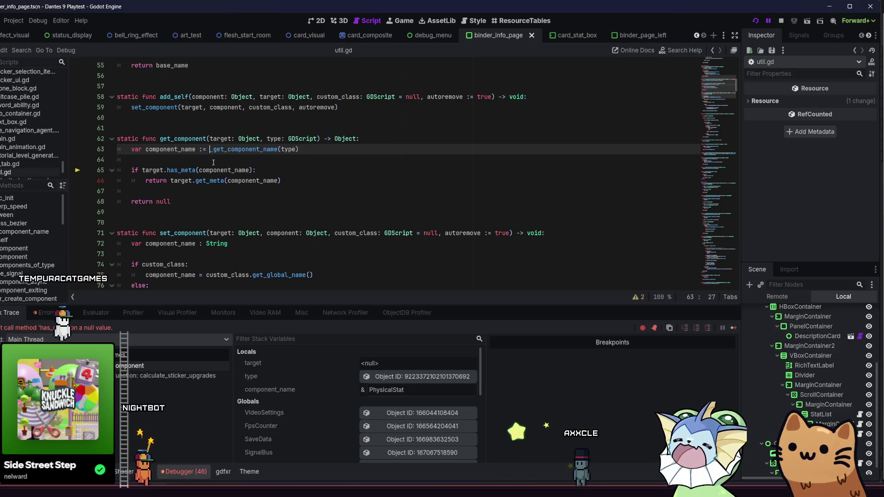
Step: Return to the calculate_sticker_upgrades frame and inspect the user argument on line 318
left_click(166, 376)
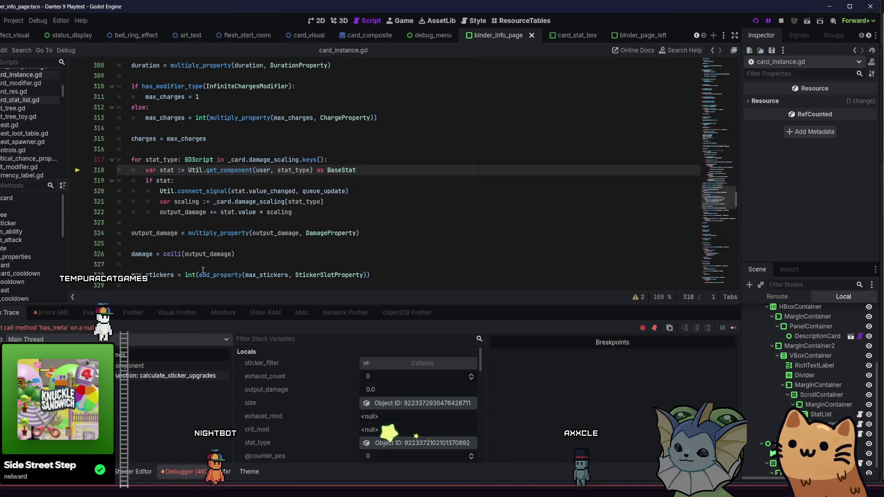
double_click(263, 169)
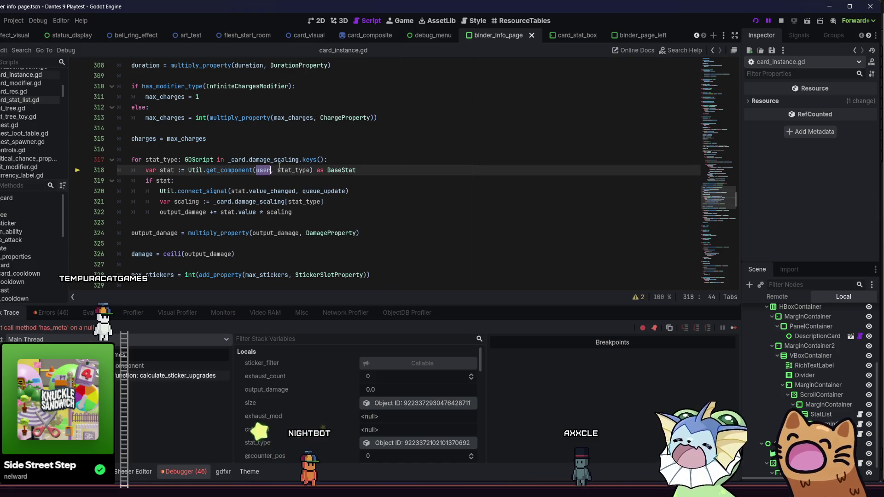
left_click(272, 170)
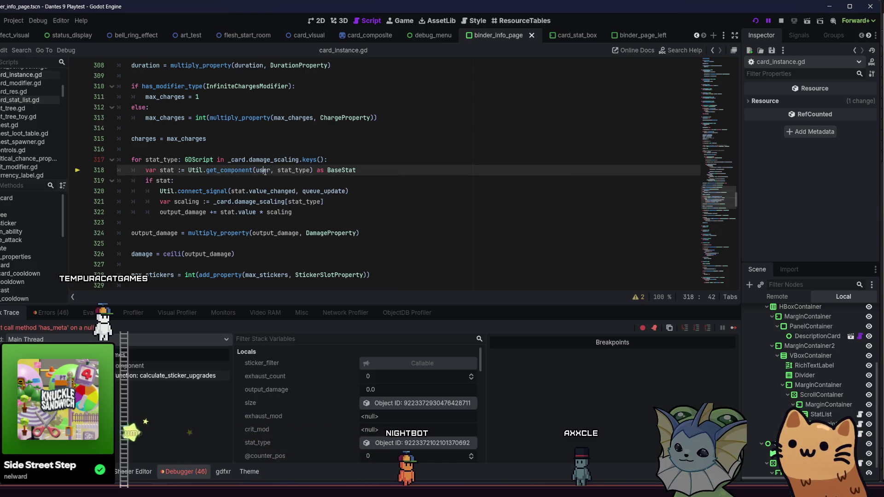
left_click(272, 171)
scroll(274, 173, "up", 4)
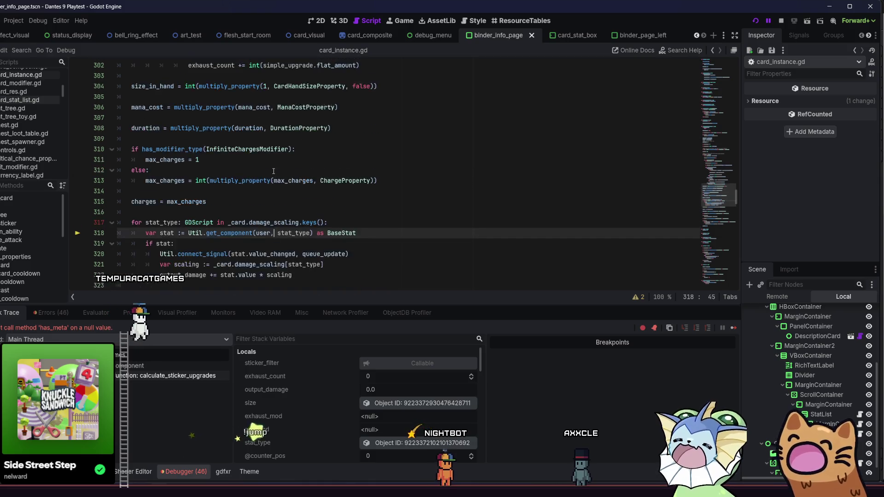
scroll(274, 173, "up", 2)
scroll(272, 180, "down", 4)
scroll(269, 183, "down", 2)
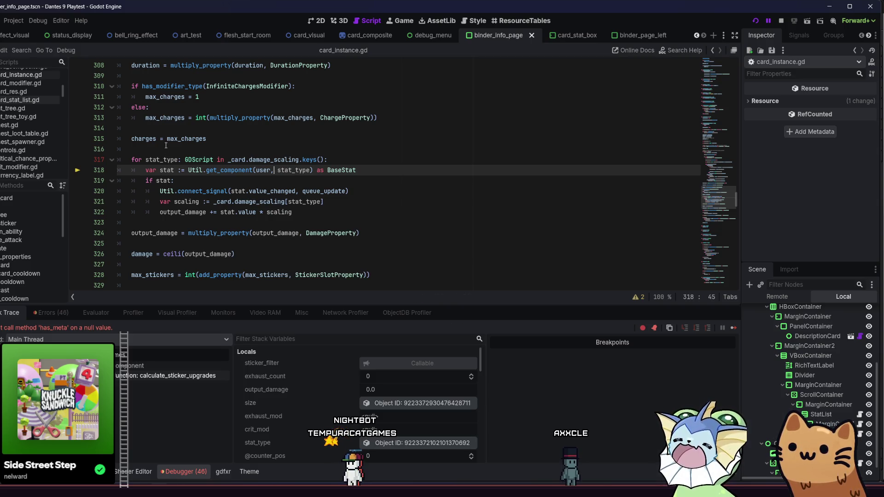
left_click(244, 148)
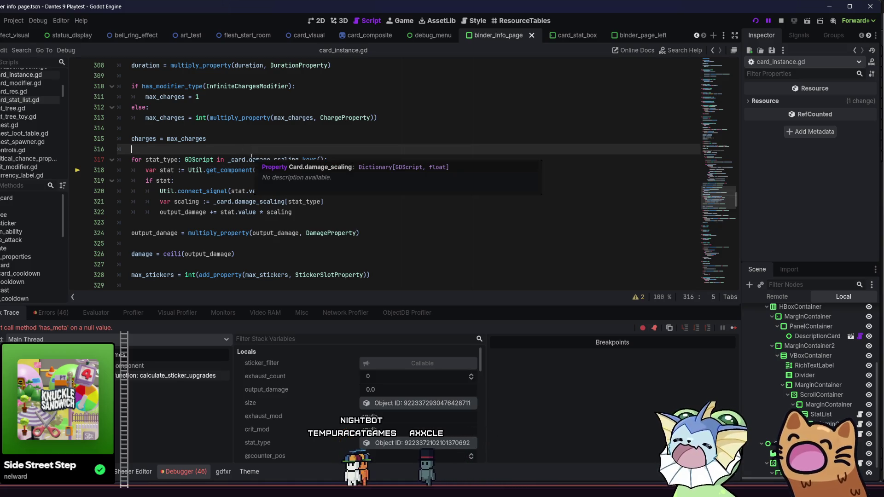
Step: Insert 'if user:' above the damage_scaling loop and indent the whole loop under it
key("Return")
type("if user")
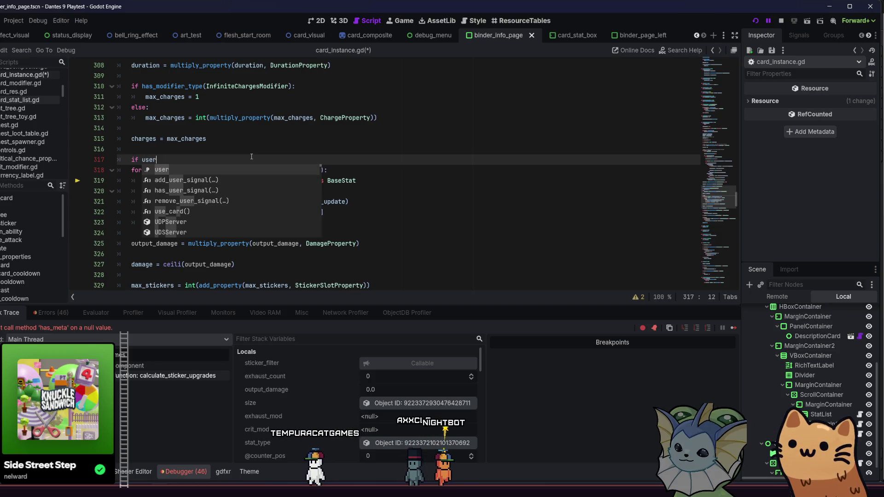
type(":")
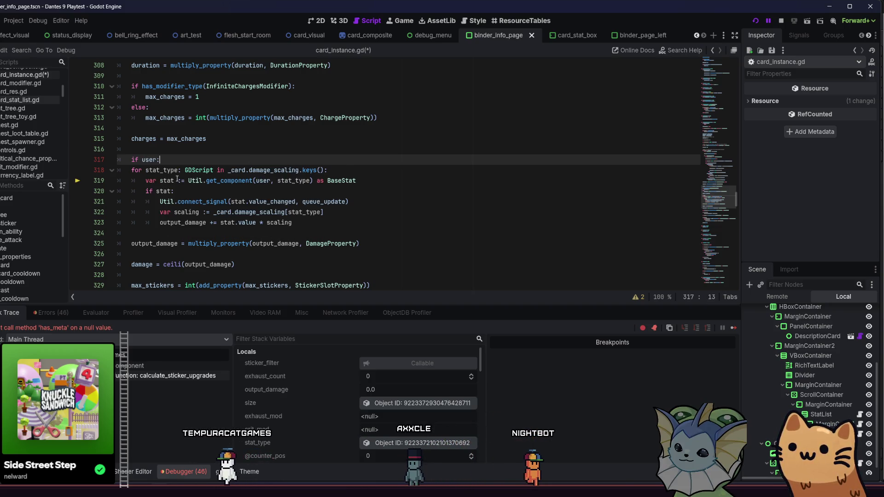
left_click(134, 170)
key("Tab")
left_click(134, 181)
key("Tab")
left_click(134, 191)
key("Tab")
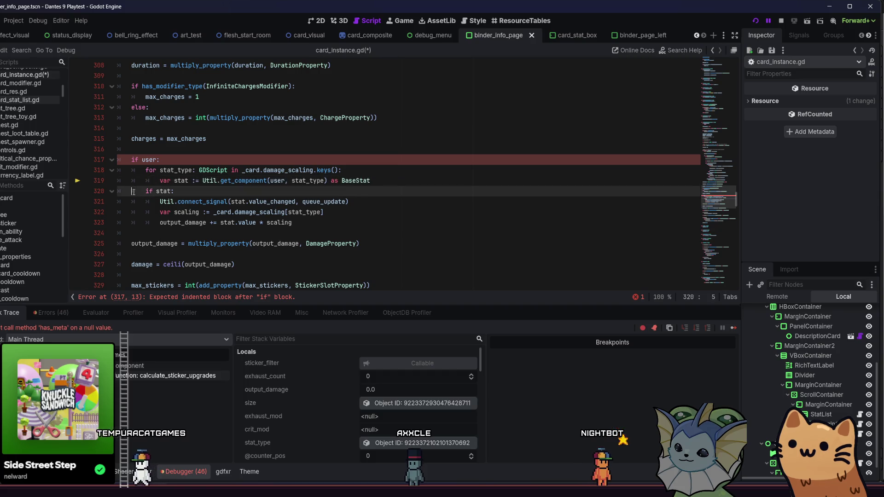
left_click(135, 201)
key("Tab")
left_click(134, 212)
key("Tab")
left_click(133, 222)
key("Tab")
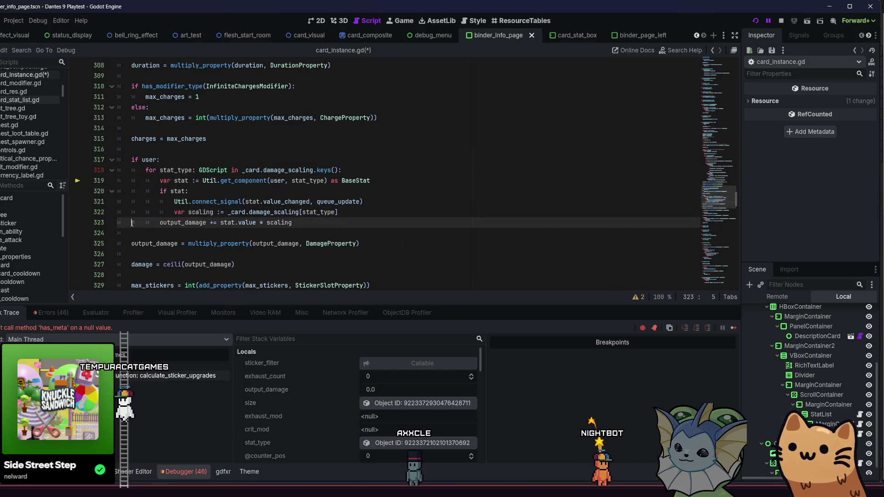
Step: Indent the output_damage and damage = ceili lines into the if user block and save
left_click(386, 229)
scroll(342, 234, "down", 1)
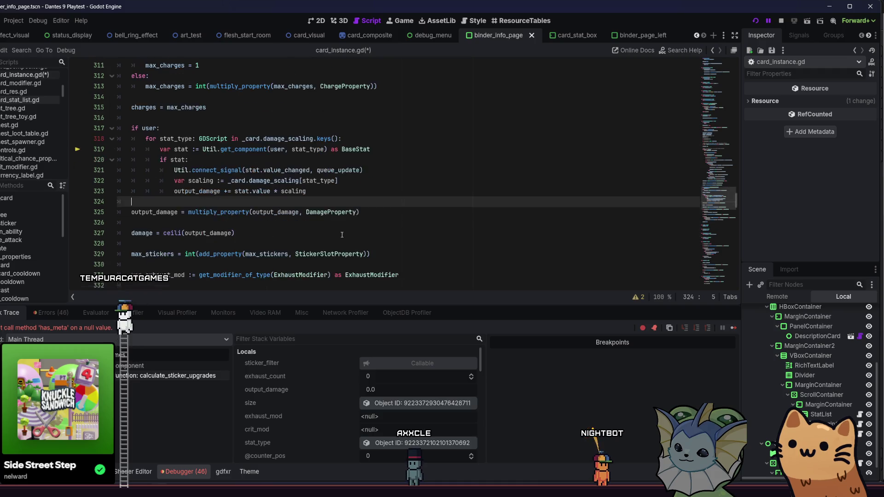
scroll(125, 226, "down", 3)
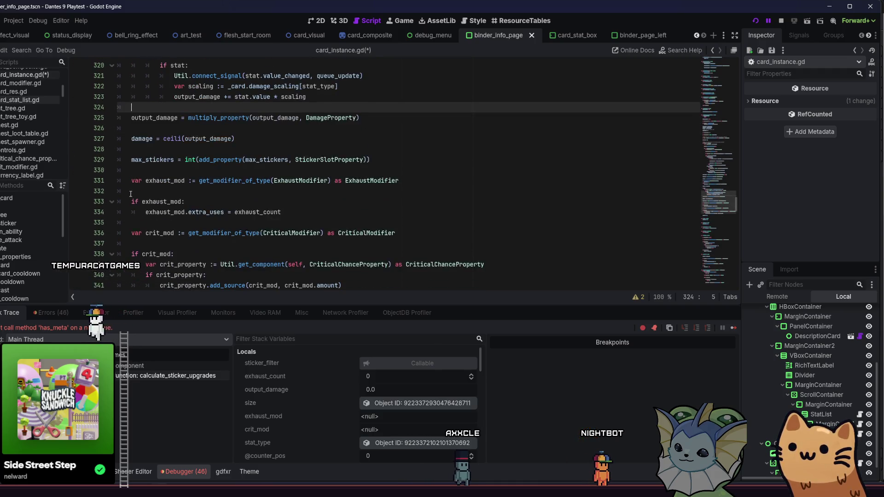
scroll(131, 194, "up", 1)
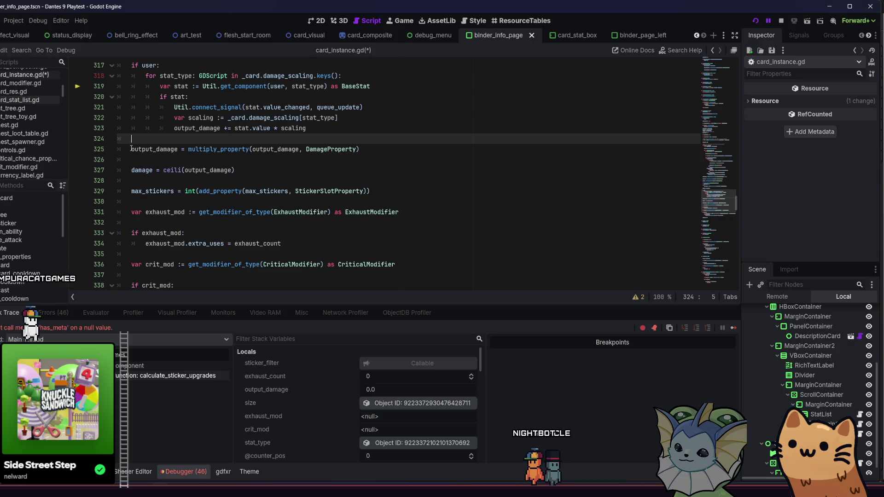
left_click(131, 151)
key("Tab")
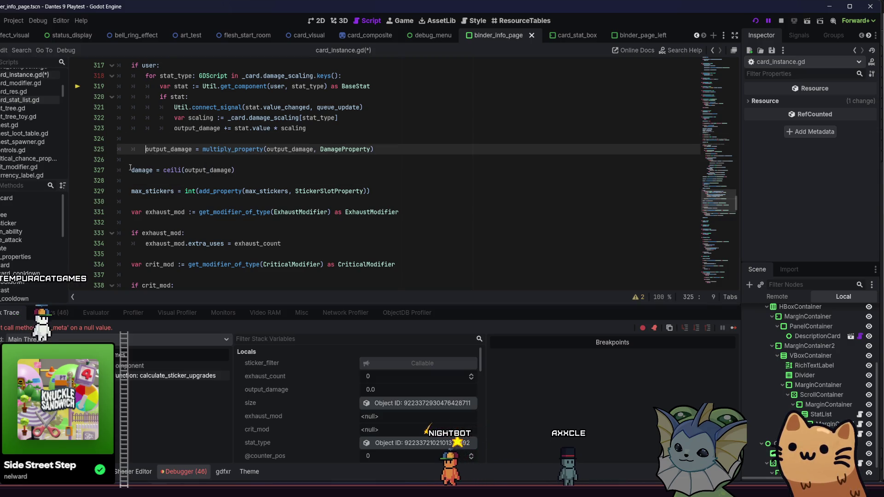
left_click(132, 171)
key("Tab")
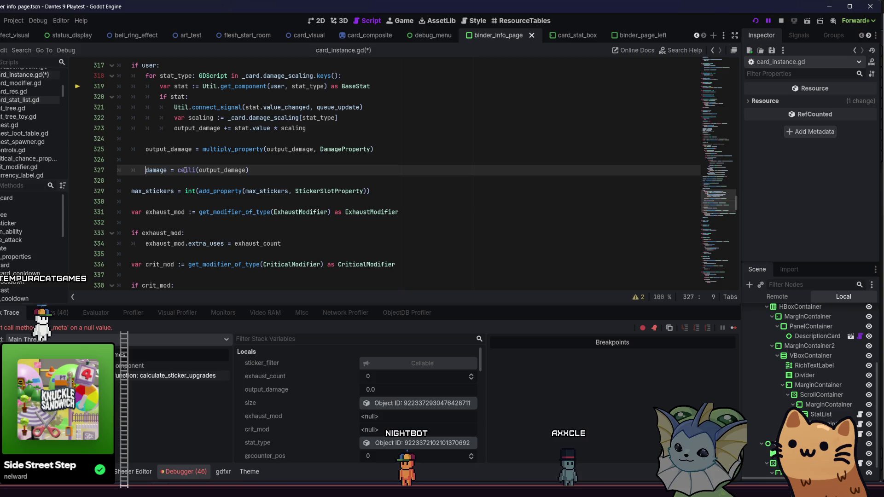
mouse_move(185, 170)
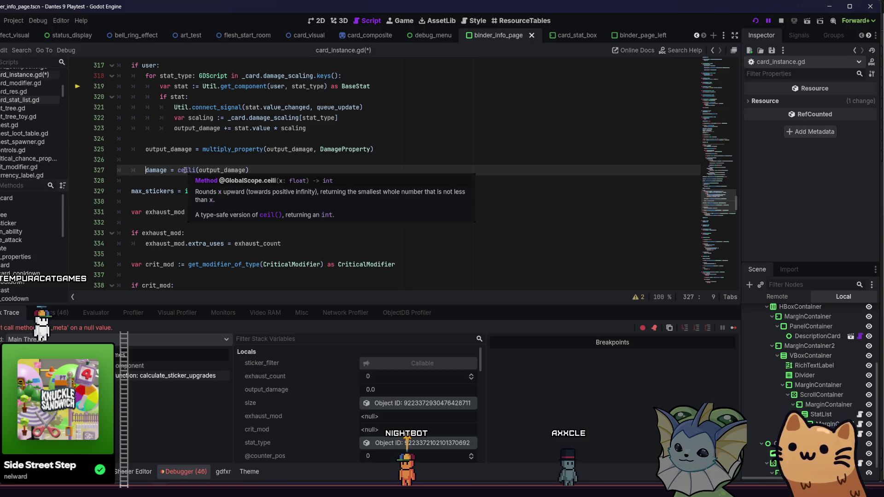
left_click(258, 169)
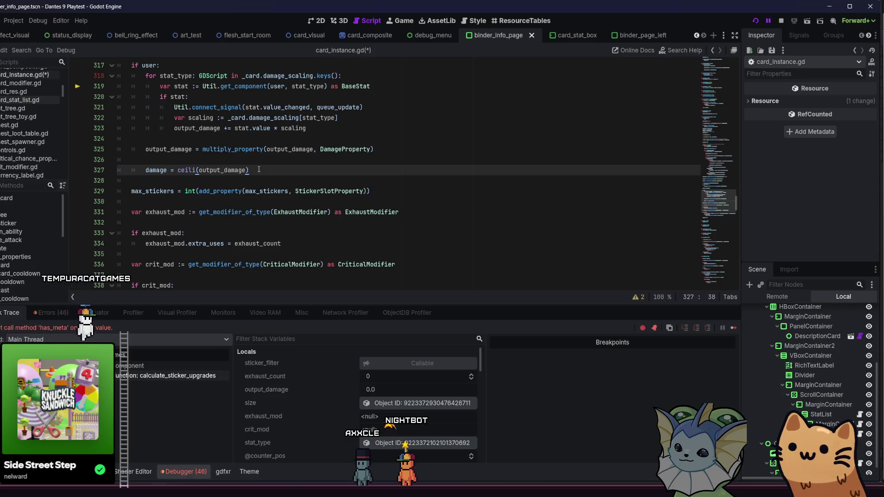
scroll(258, 170, "up", 3)
key("ctrl+s")
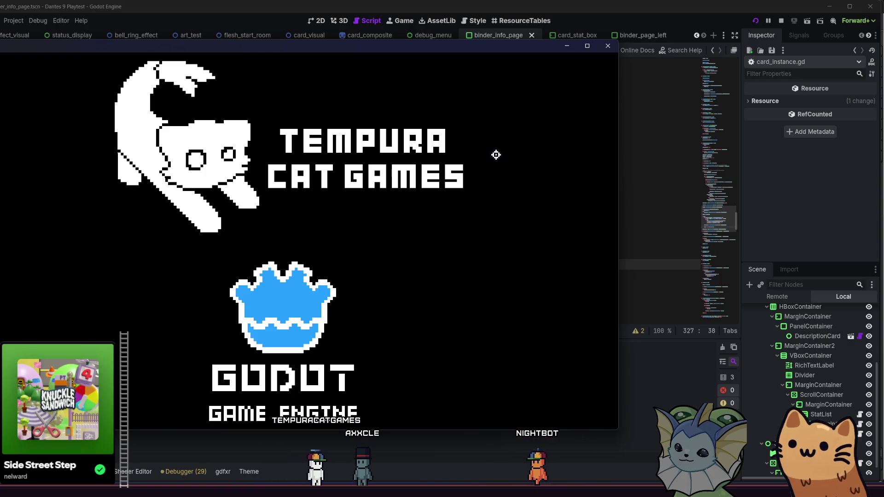
Step: Maximize the relaunched game and start from the title menu into the hub
key("super+Up")
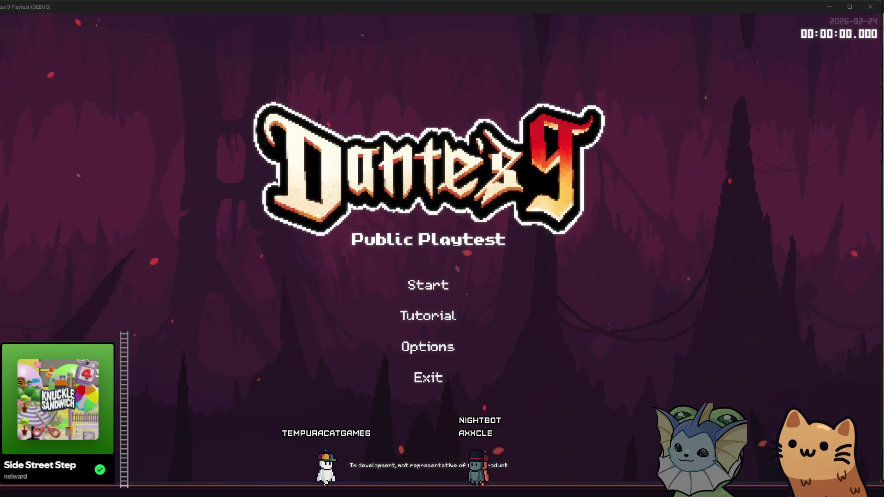
left_click(371, 289)
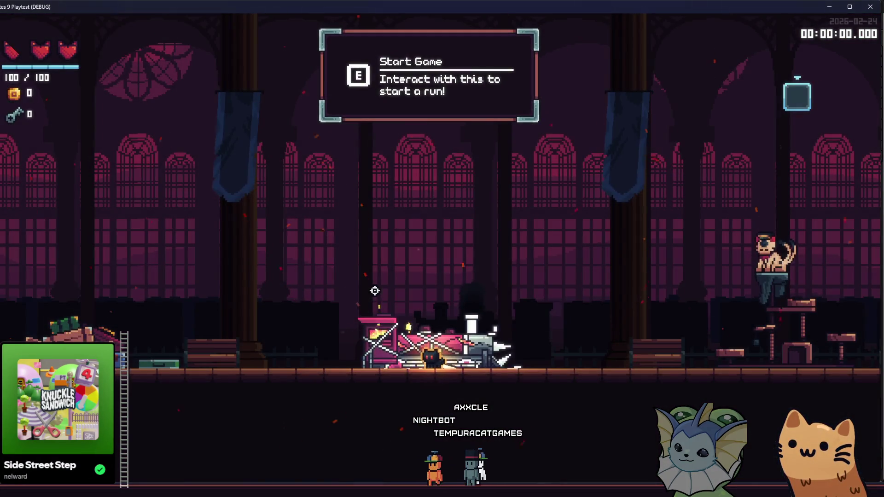
Step: Add Pistol and Rusty Pistol cards to the hand through the F1 debug panel
key("F1")
left_click(125, 152)
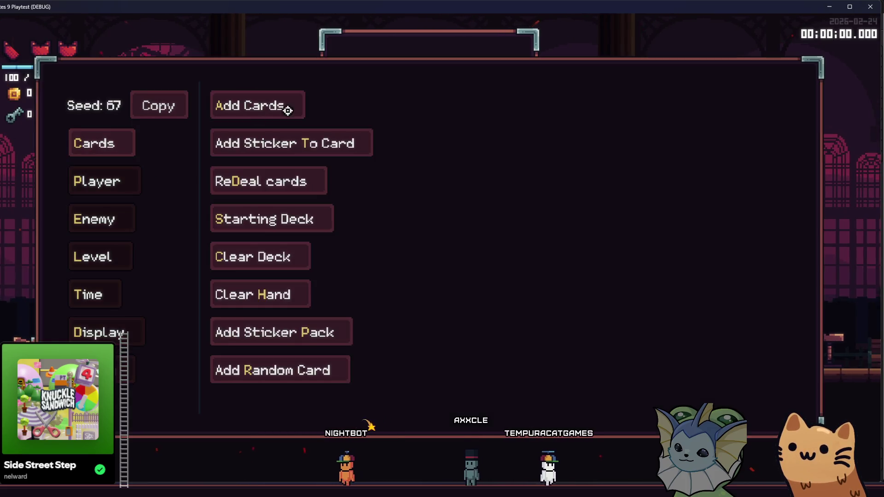
left_click(297, 106)
scroll(451, 211, "down", 12)
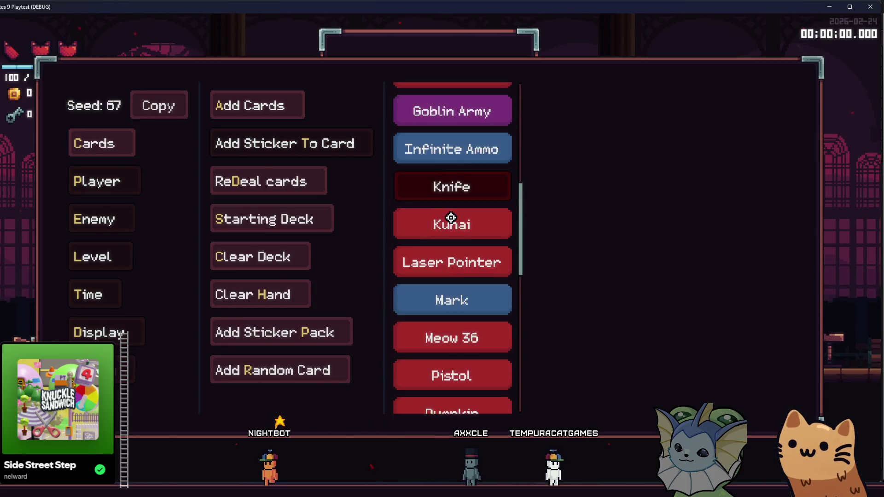
left_click(461, 215)
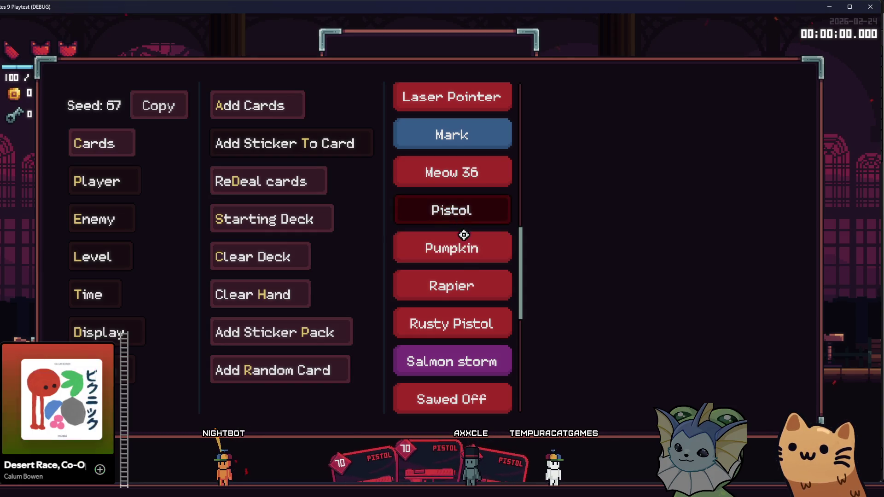
scroll(458, 231, "up", 2)
scroll(459, 224, "down", 6)
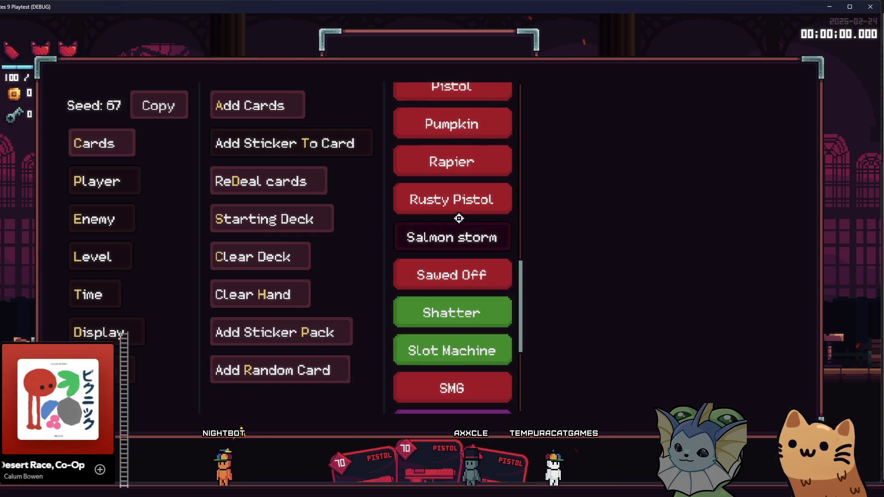
left_click(458, 203)
key("F1")
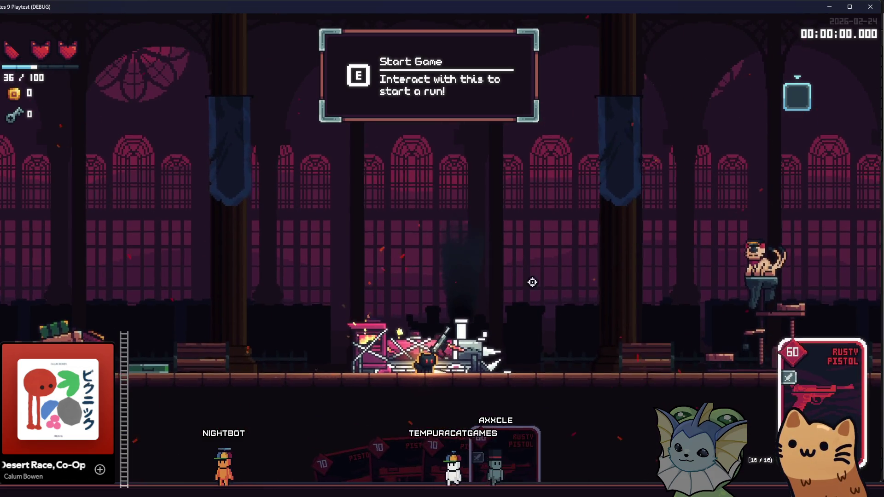
Step: Spawn the DPS training dummy in the hub from the debug panel's Enemy options
key("F1")
left_click(116, 222)
left_click(294, 106)
left_click(432, 171)
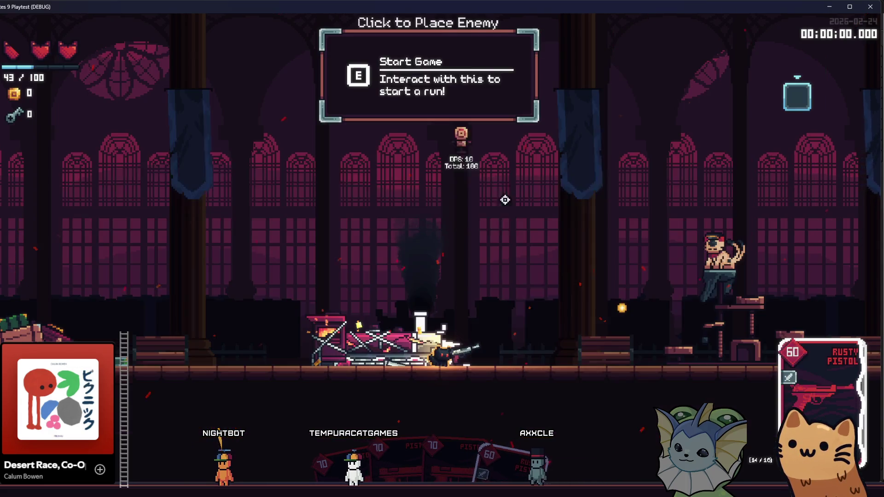
left_click(536, 362)
key("F1")
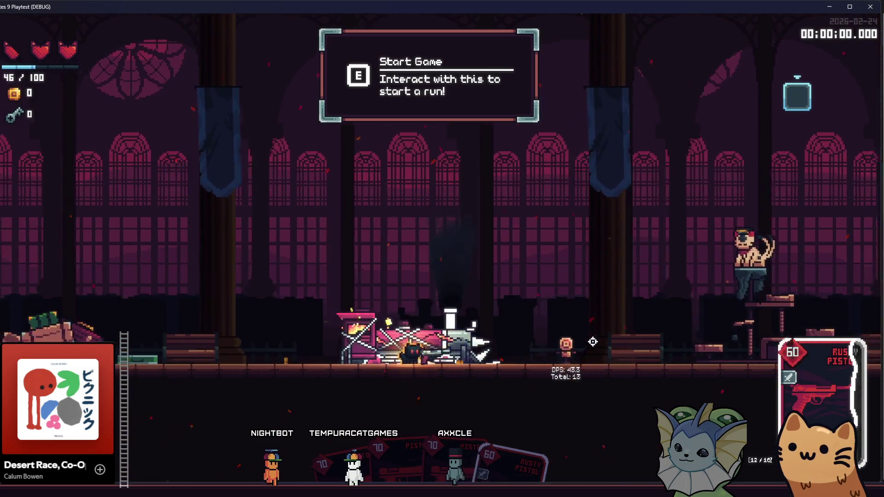
Step: Shoot the dummy with the Rusty Pistol, then open and close the deck book
left_click_drag(616, 344, 624, 349)
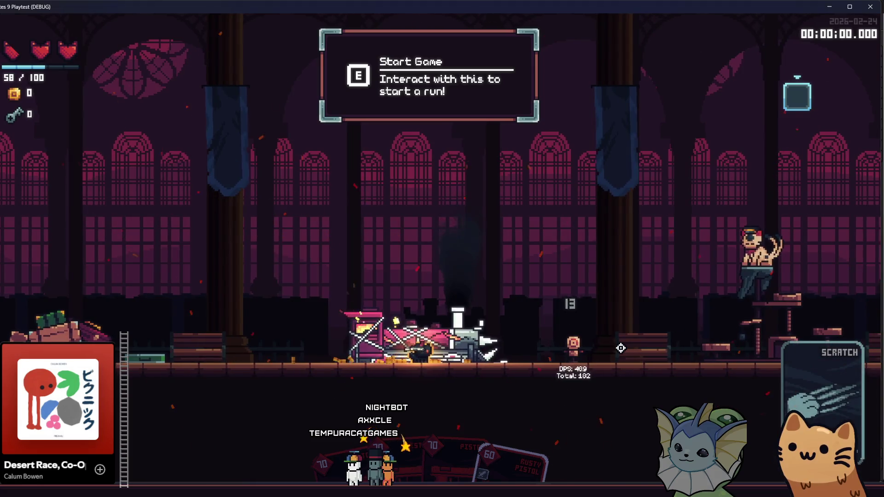
key("Tab")
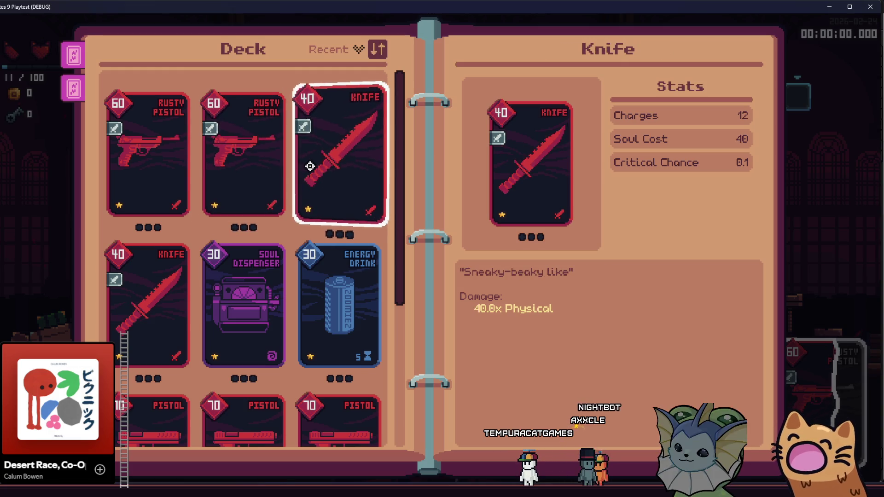
key("Tab")
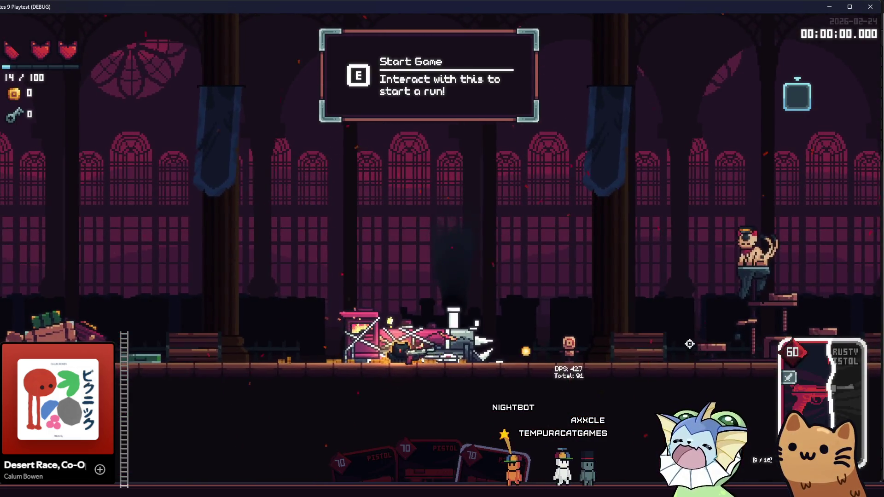
Step: Shoot the dummy once more, then redeal the cards in hand from the debug panel
left_click(689, 344)
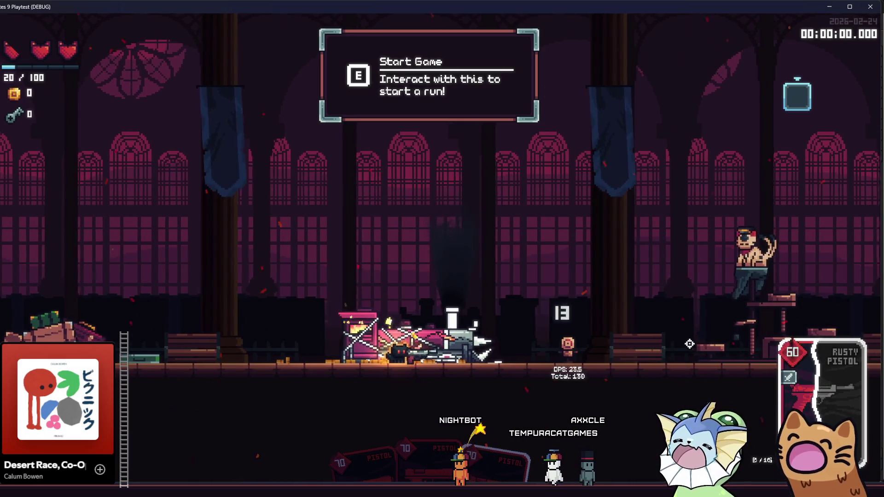
key("F1")
left_click(91, 142)
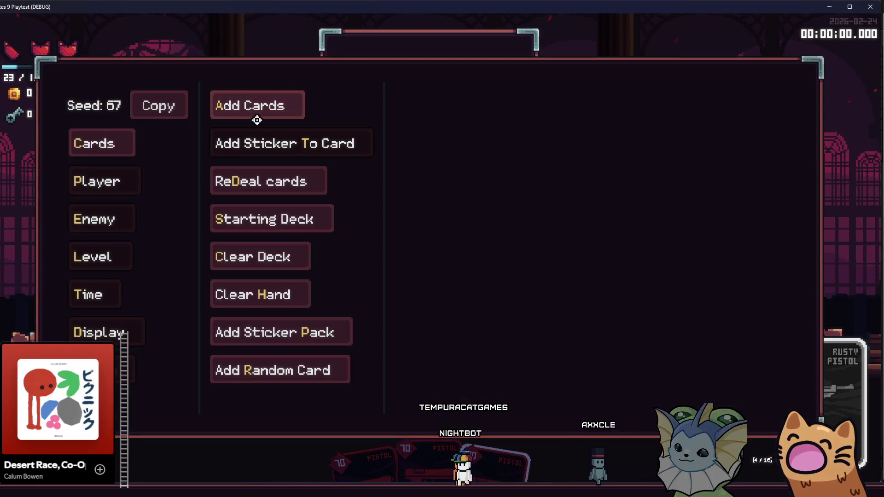
left_click(274, 181)
Step: View the Add Sticker To Card list, then walk over and hit the dummy with the Knife
key("F1")
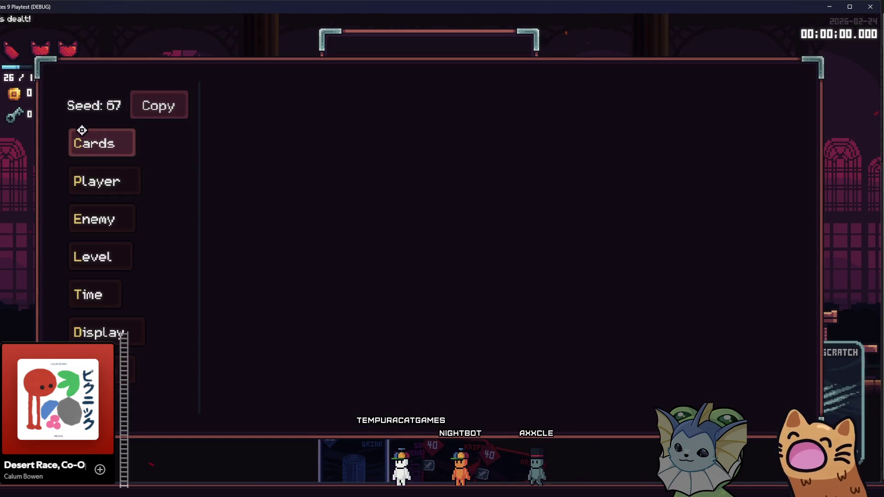
left_click(83, 136)
left_click(244, 145)
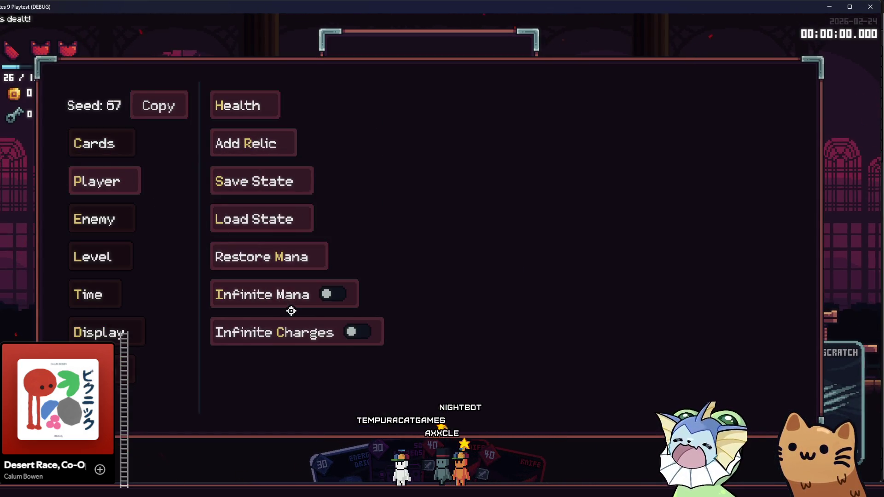
key("F1")
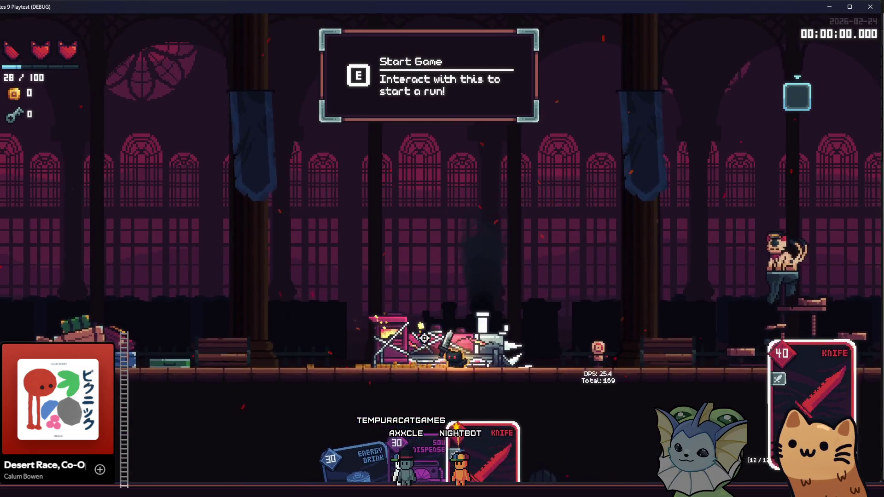
key("d")
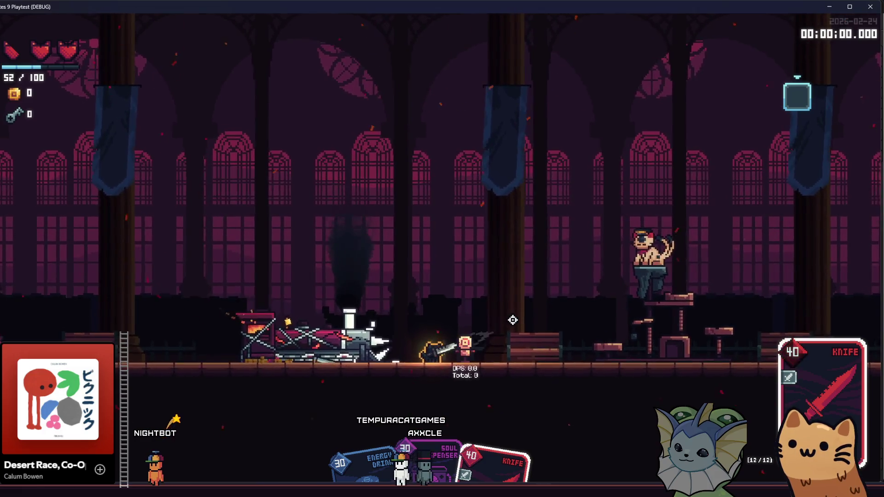
left_click(512, 320)
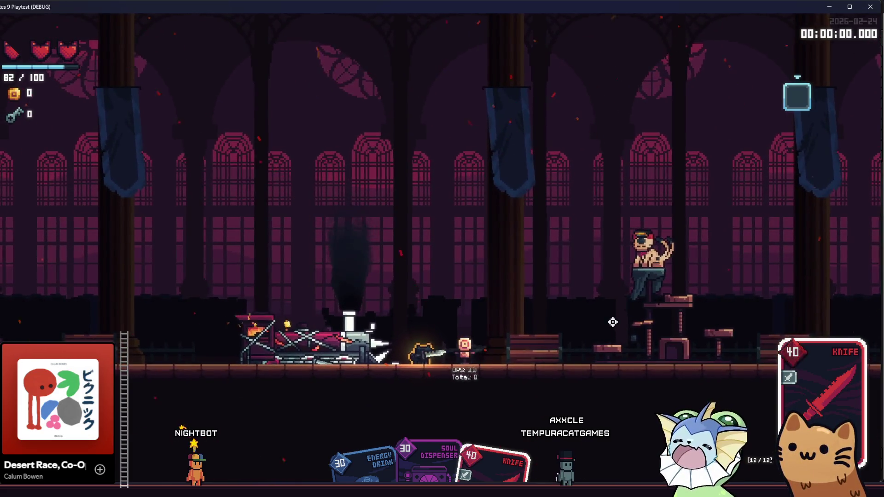
Step: Start a new run at the train and fight through the cave rooms
key("a")
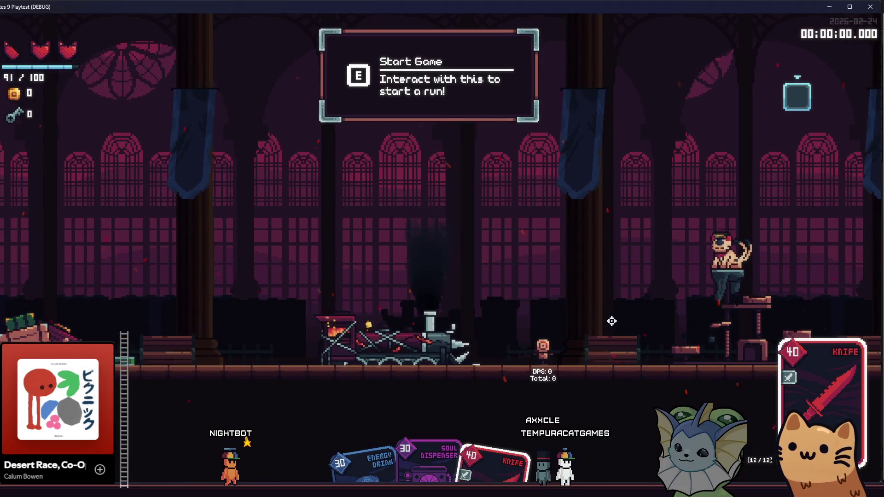
key("e")
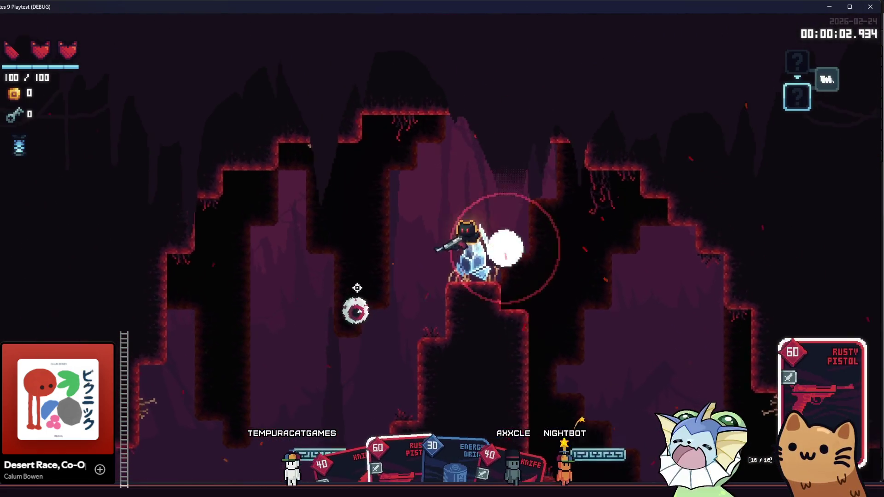
left_click(424, 224)
left_click(423, 224)
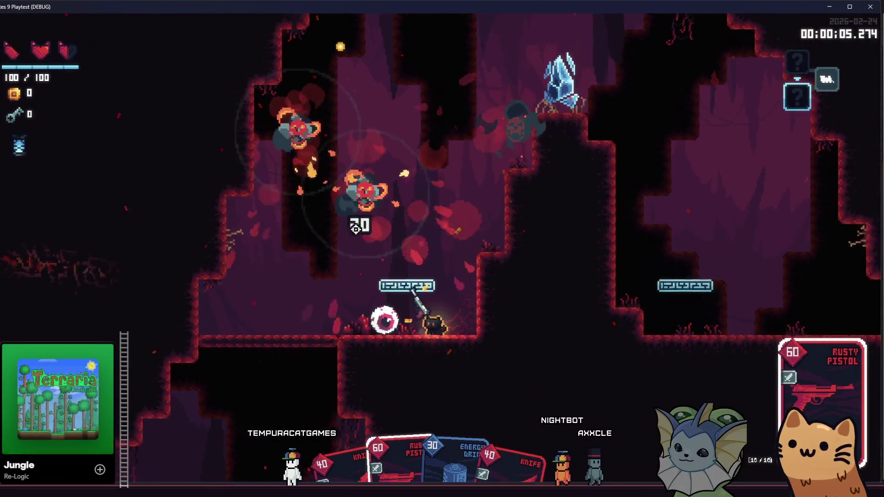
key("d")
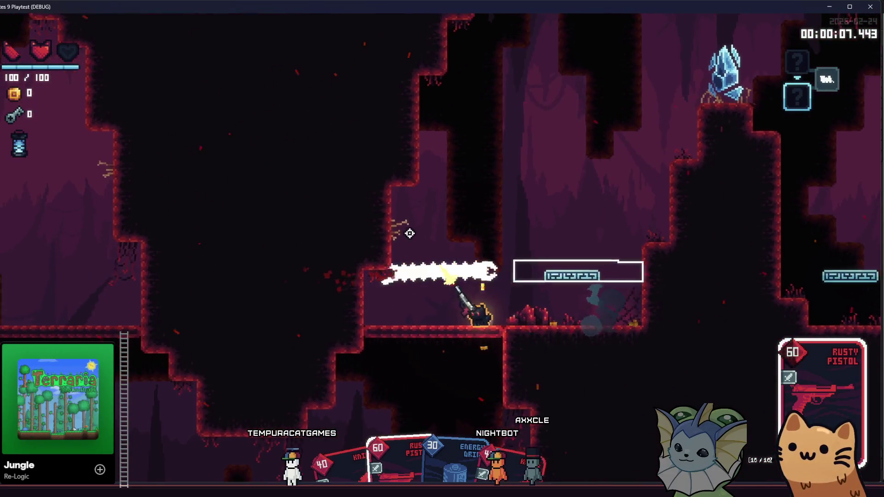
left_click(637, 280)
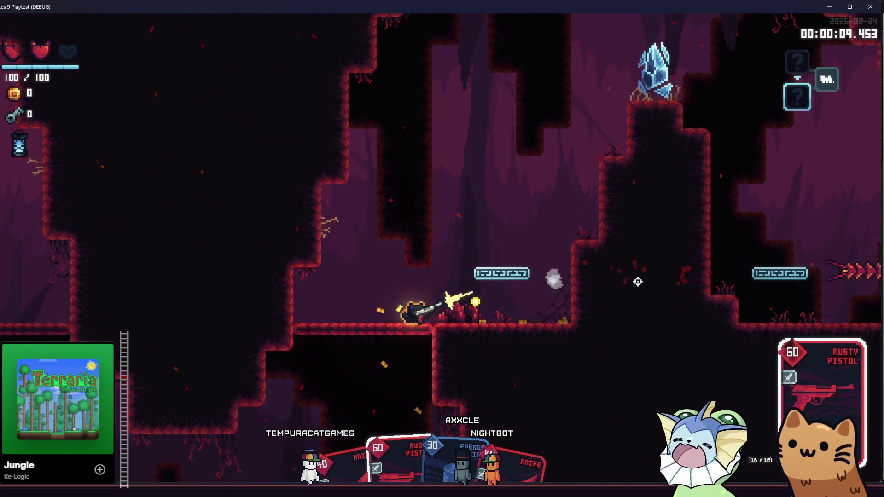
key("a")
left_click(239, 323)
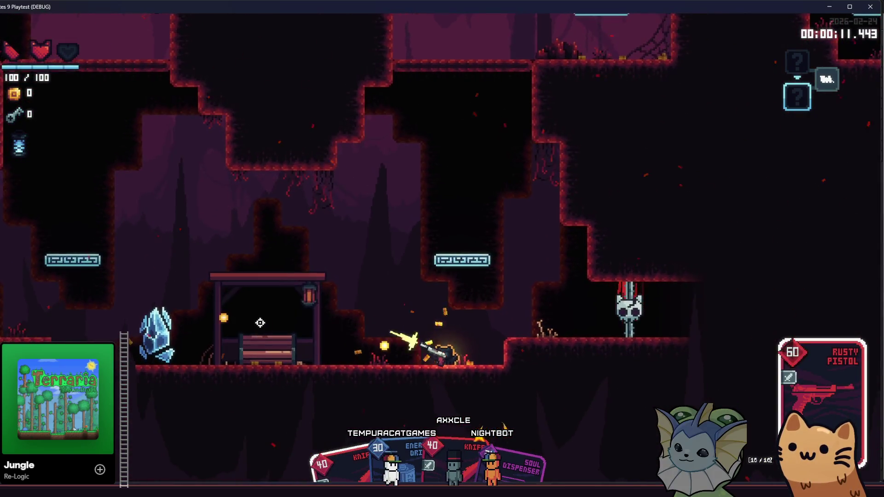
left_click(259, 342)
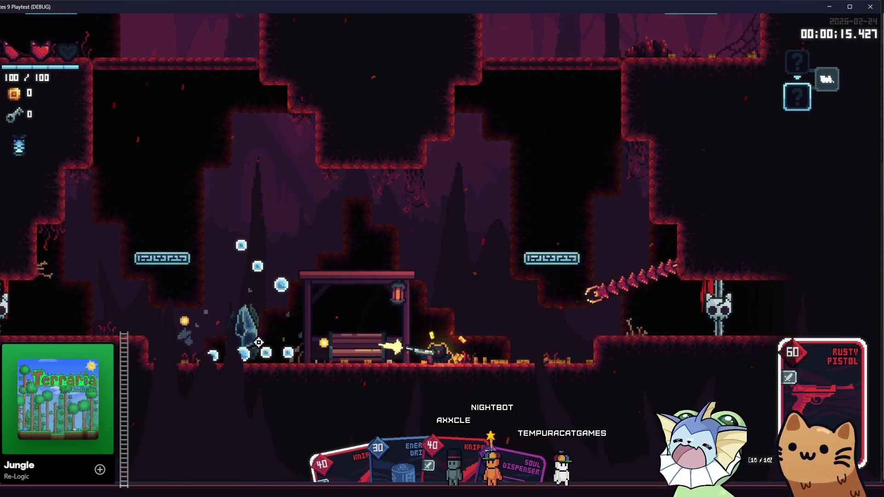
key("a")
left_click(259, 342)
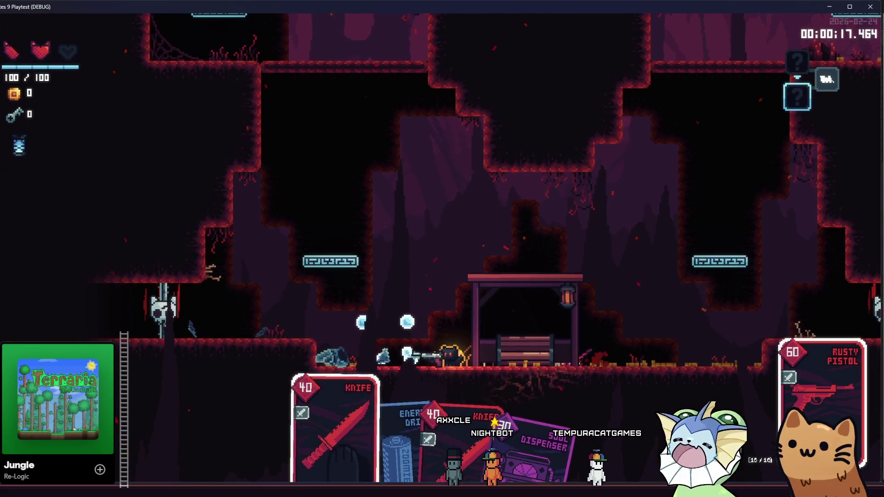
scroll(773, 419, "down", 2)
key("d")
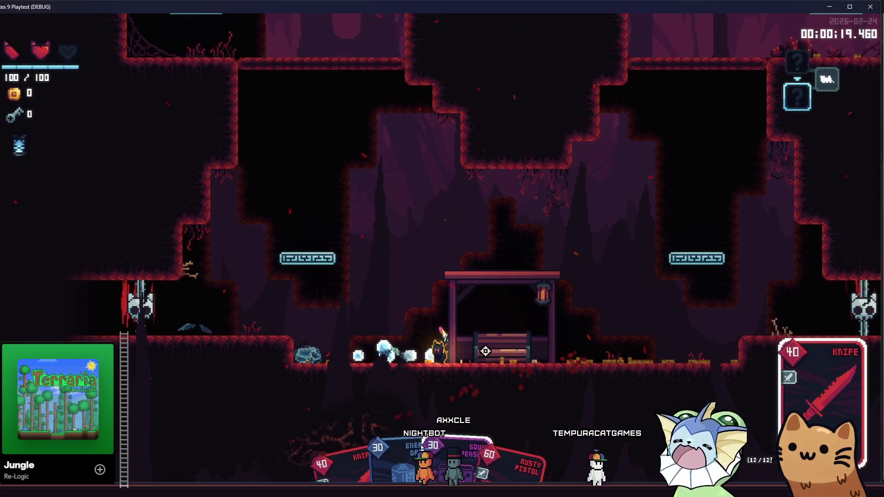
key("a")
key("space")
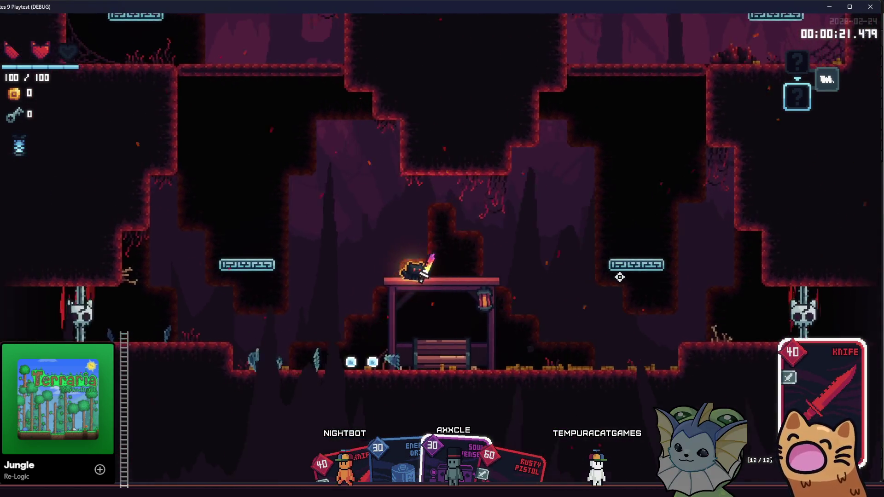
key("space")
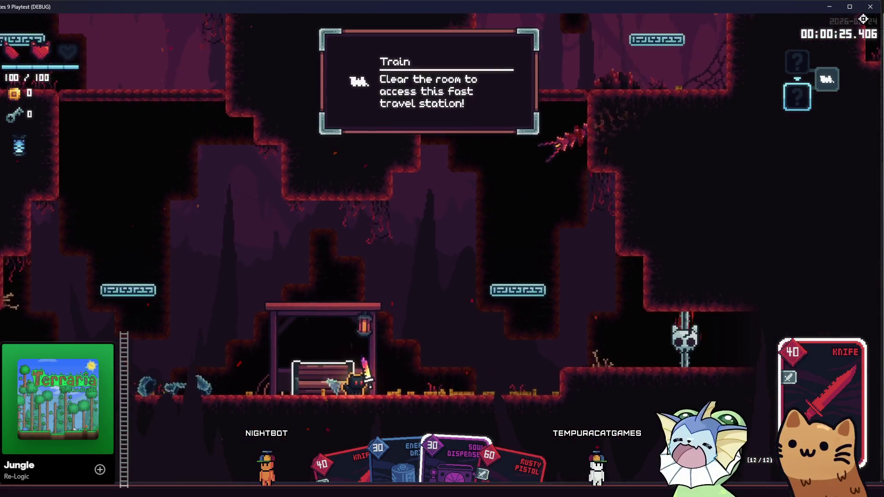
Step: Close the debug game window and open the 'New damage type attack system thing' note
left_click(863, 10)
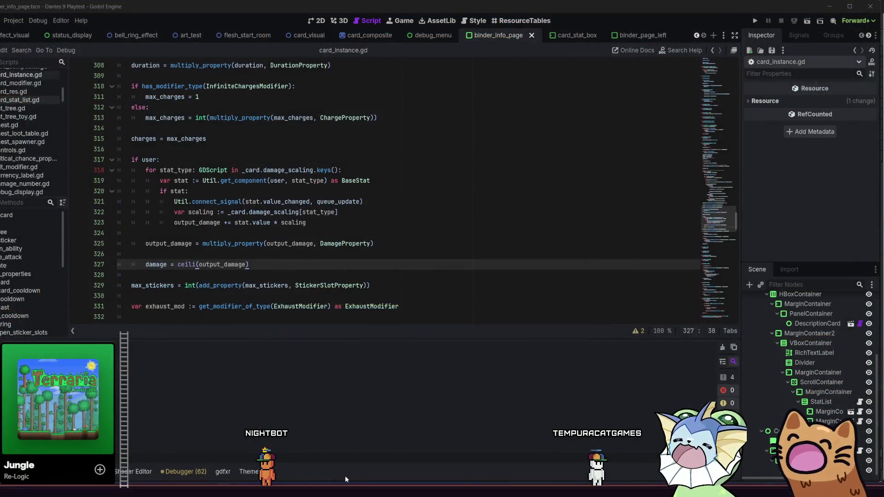
mouse_move(360, 490)
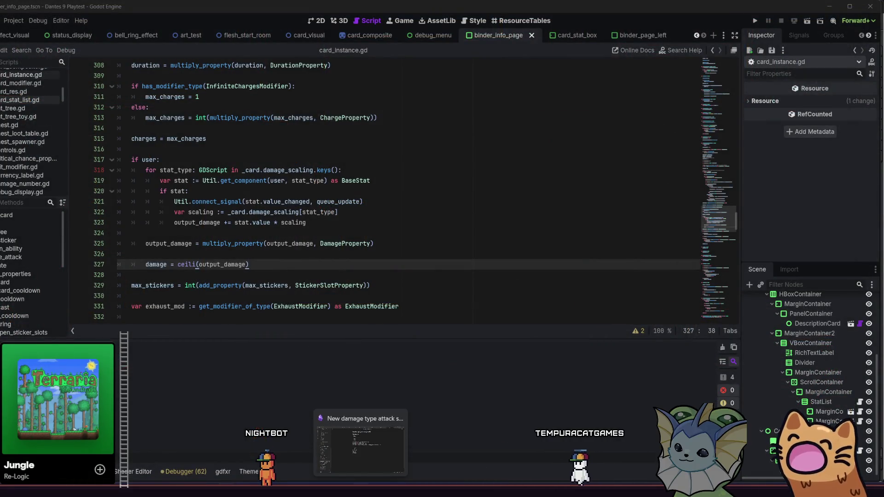
left_click(360, 449)
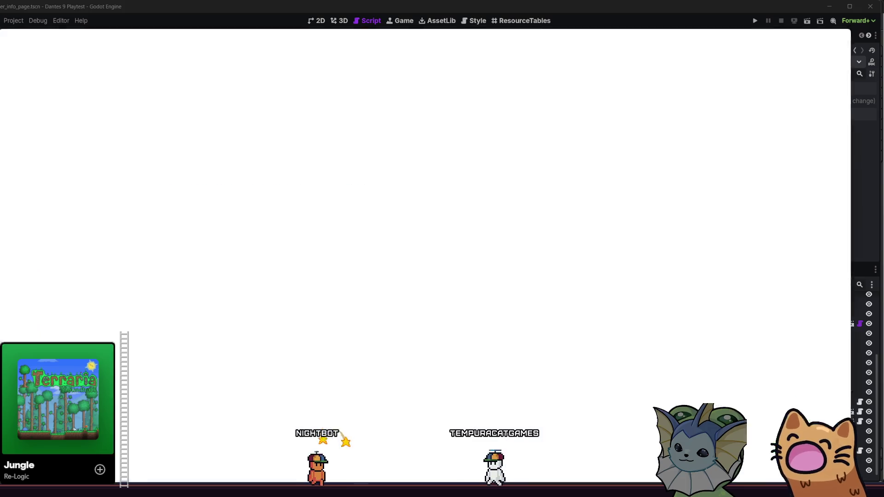
key("alt+Tab")
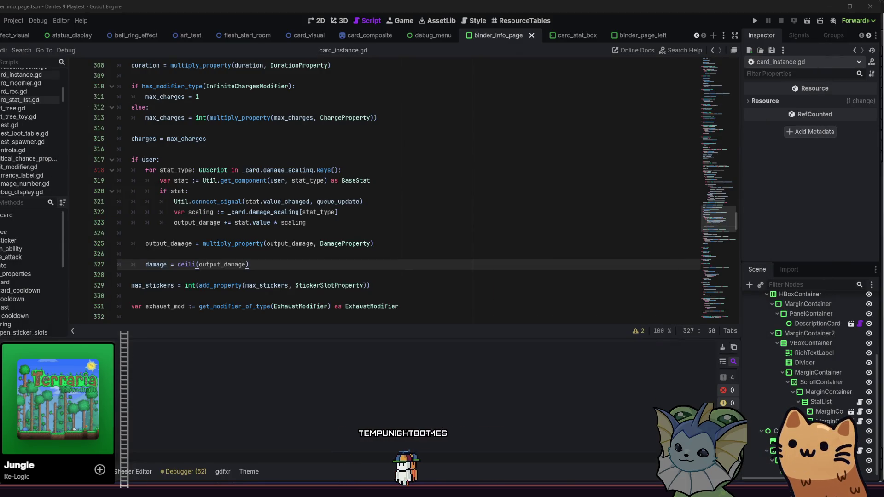
mouse_move(361, 490)
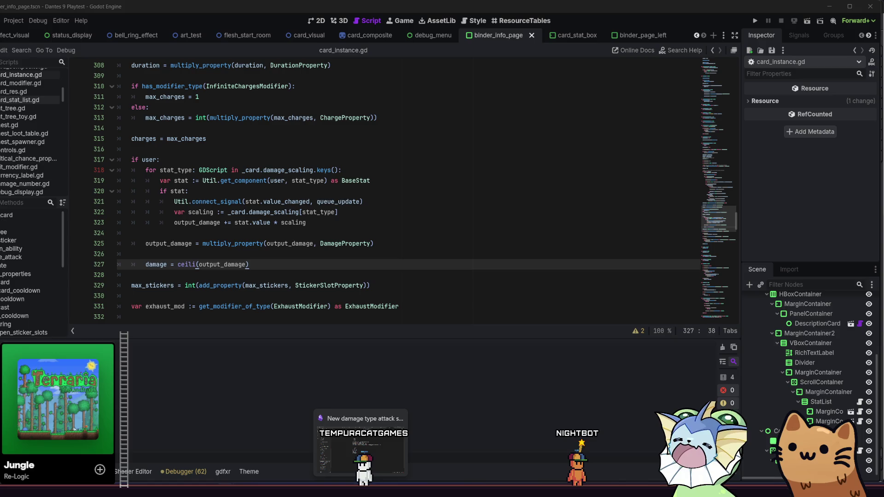
left_click(361, 444)
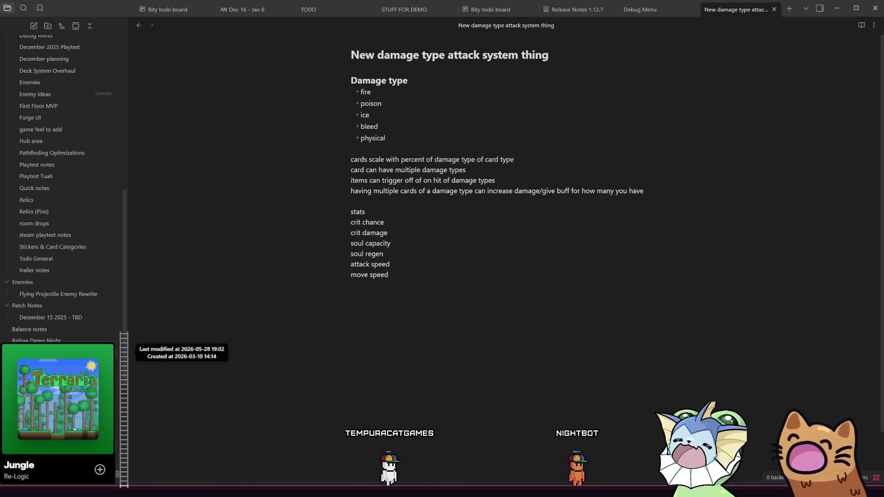
Step: Add an 'Applying stats to cards on load dont work' card to the todo board, then return to Godot
key("ctrl+alt+Left")
scroll(217, 341, "down", 3)
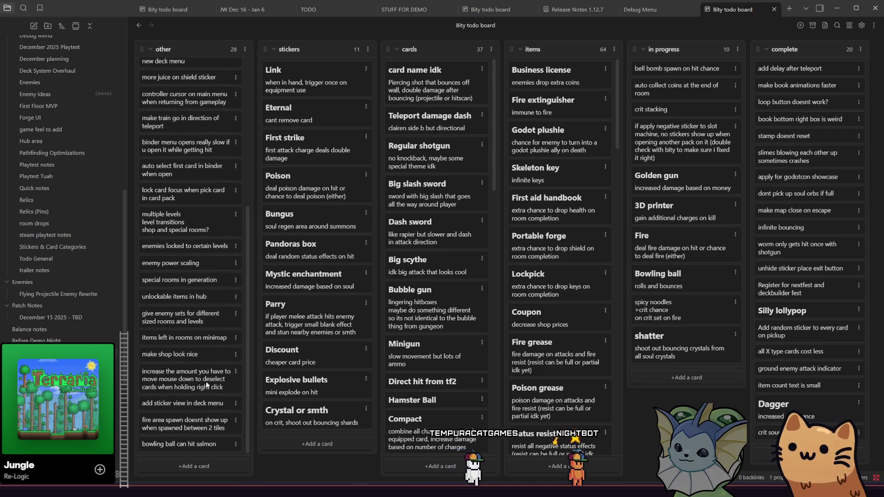
left_click(192, 464)
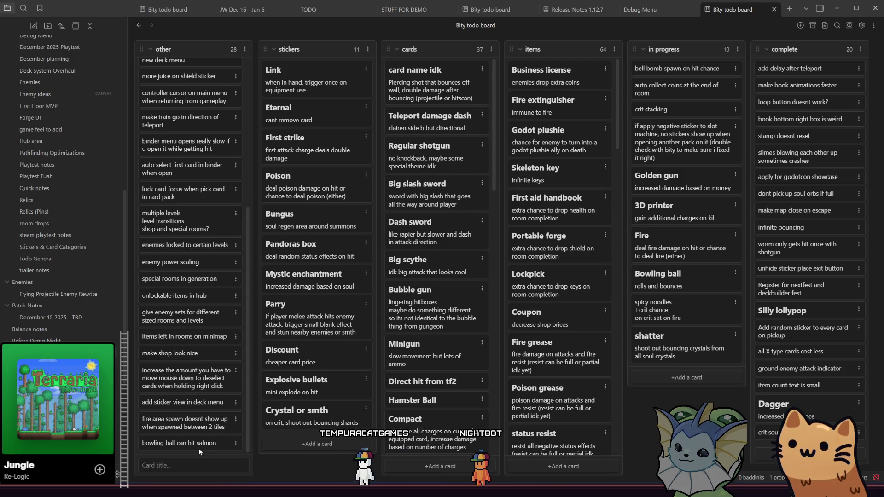
type("Applying")
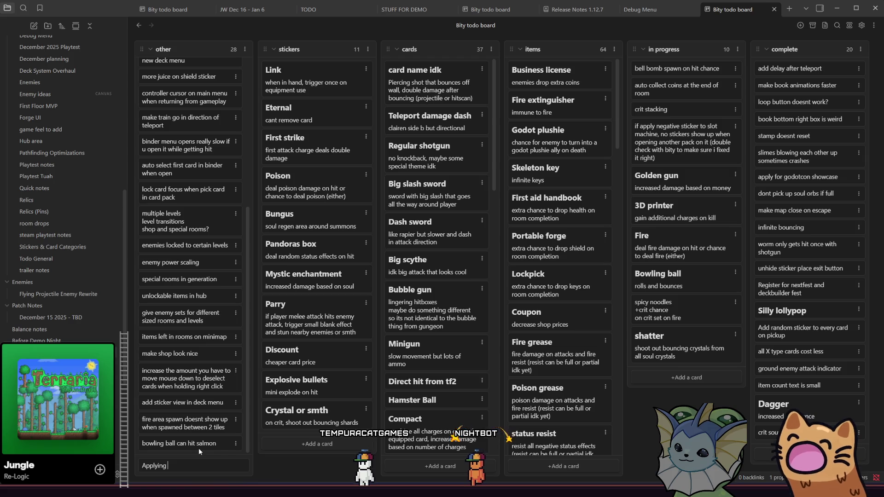
type(" stats to c")
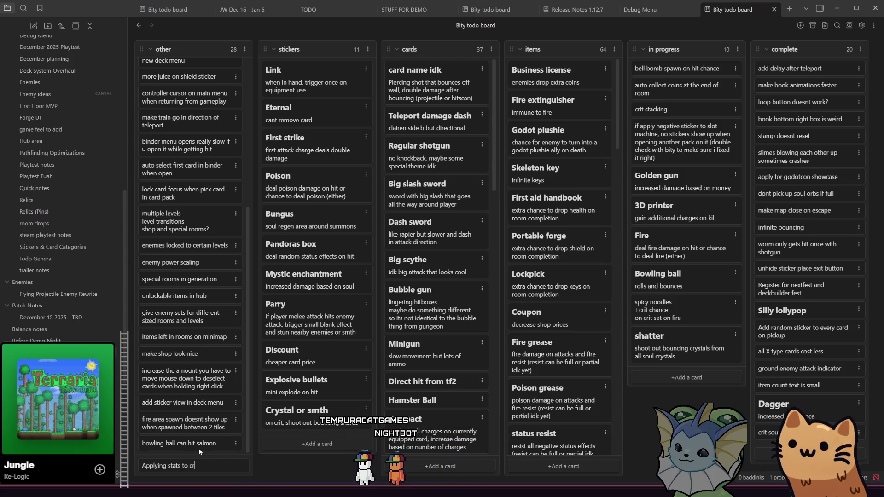
type("ards on load d")
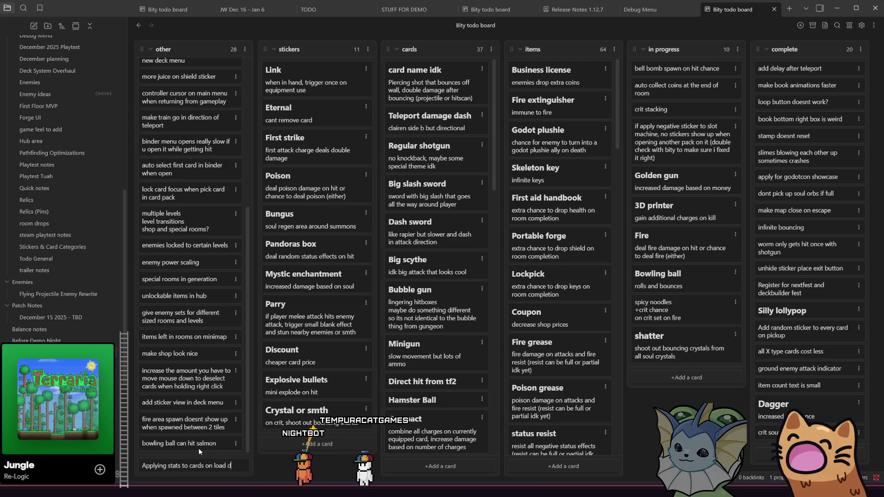
type("ont work")
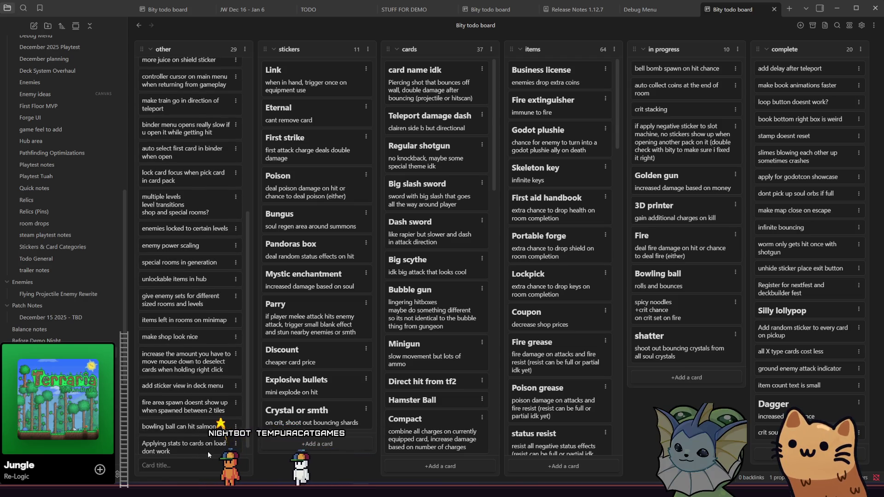
key("Return")
key("alt+Tab")
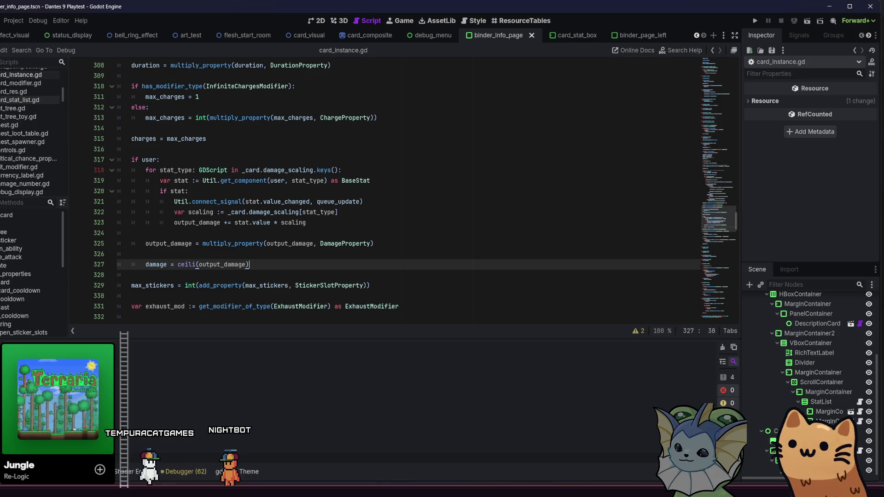
Step: Move down through the card_instance script to lines 329 and 332
key("Down")
scroll(425, 251, "down", 1)
key("Down")
key("Down")
left_click(426, 250)
left_click(379, 287)
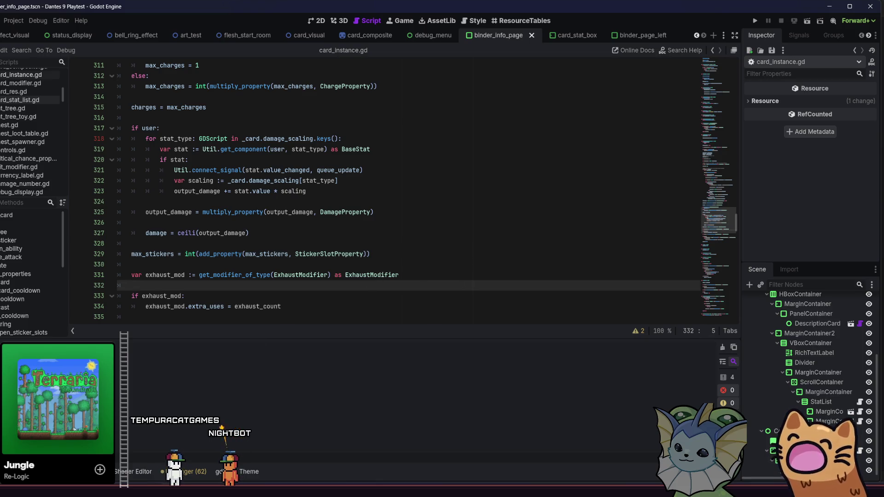
Step: Show the project's card resource files and briefly check the Obsidian todo board
key("alt+f")
scroll(230, 445, "down", 1)
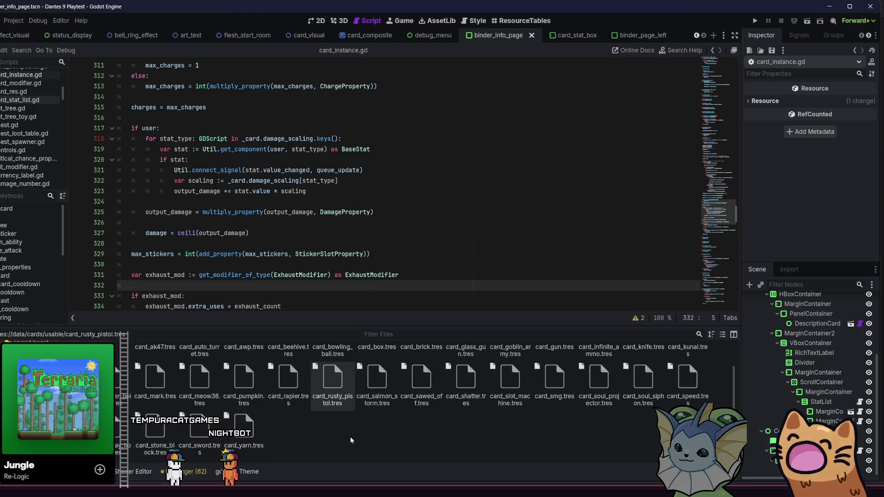
scroll(362, 435, "up", 1)
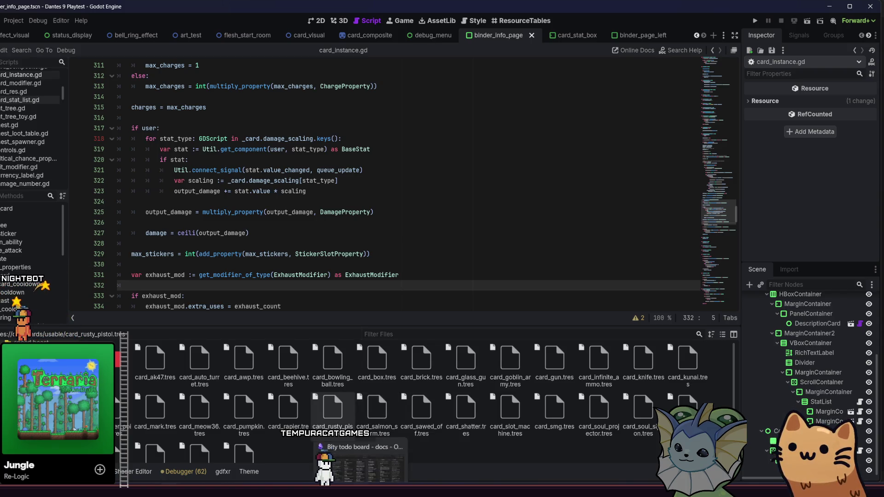
left_click(366, 486)
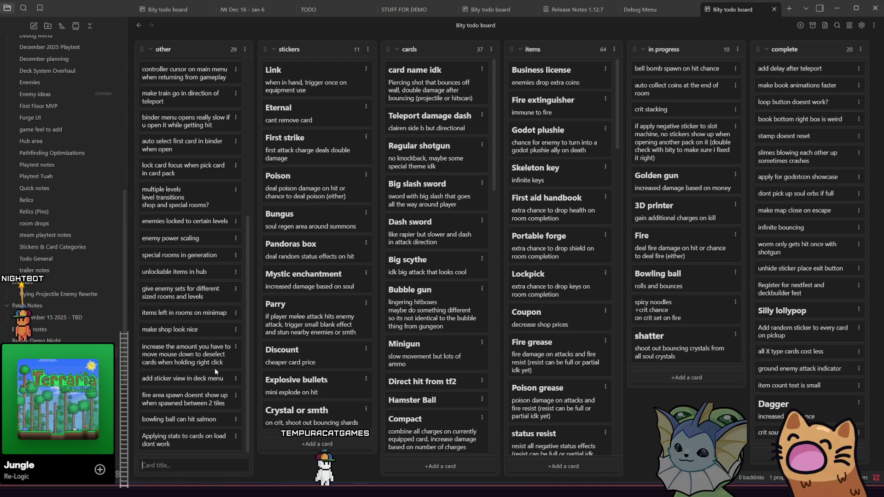
mouse_move(361, 489)
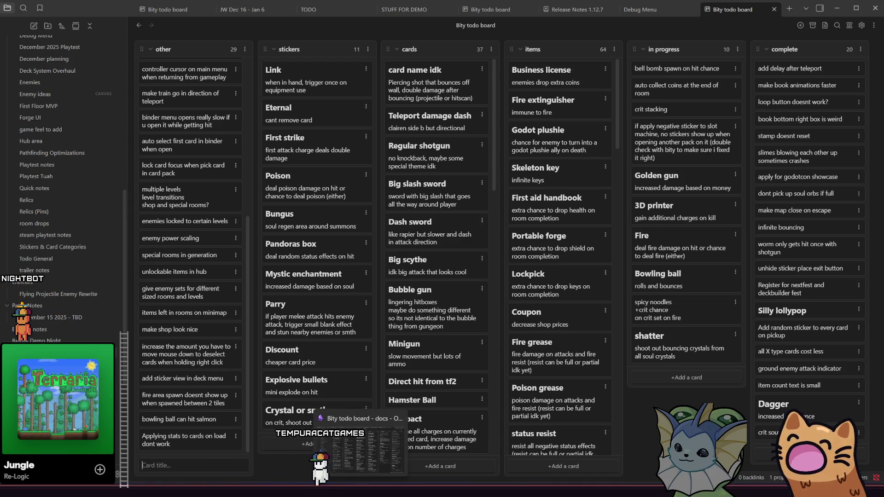
left_click(332, 449)
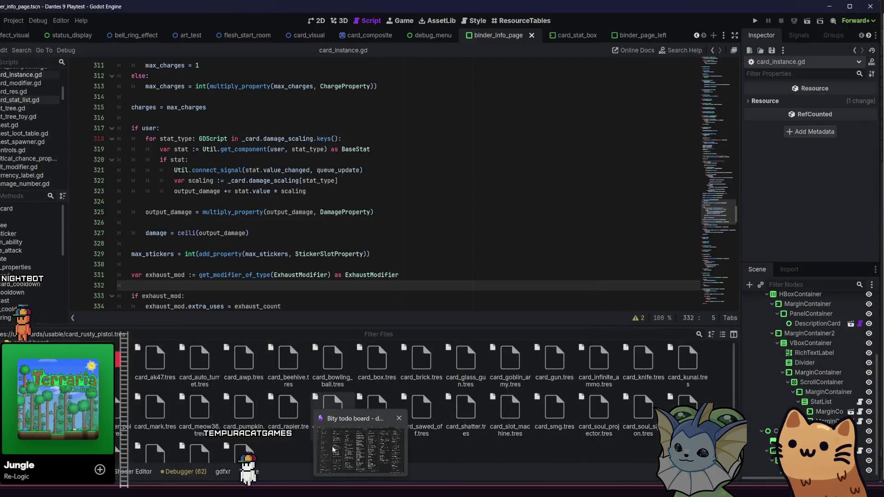
Step: Look over the rapier card, then load card_knife.tres and scroll to its Damage Scaling
left_click(288, 410)
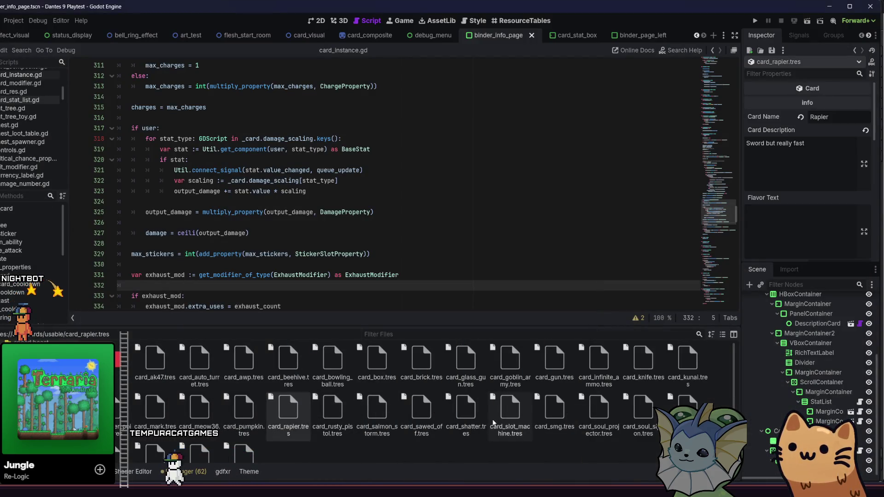
scroll(656, 401, "down", 1)
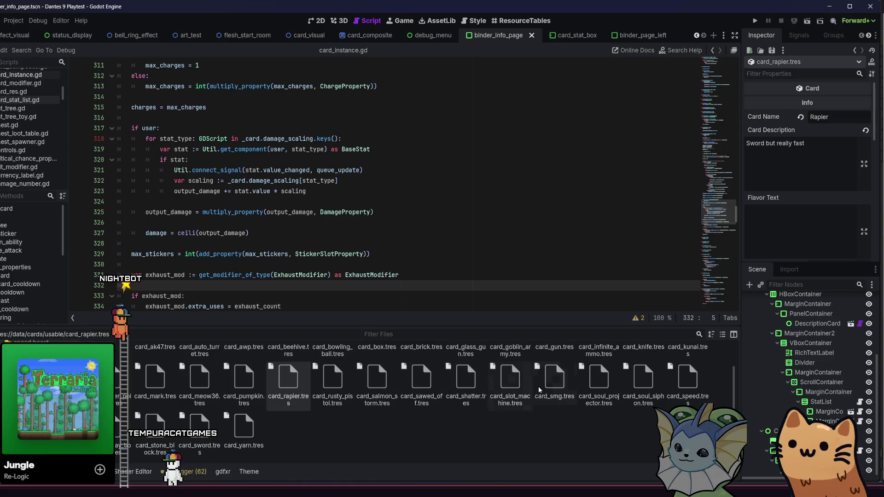
scroll(645, 387, "up", 1)
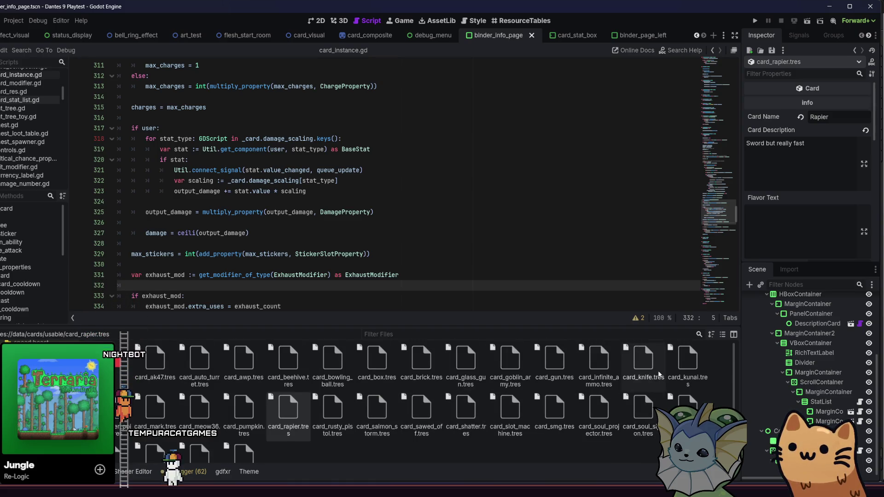
left_click(650, 371)
scroll(833, 208, "down", 3)
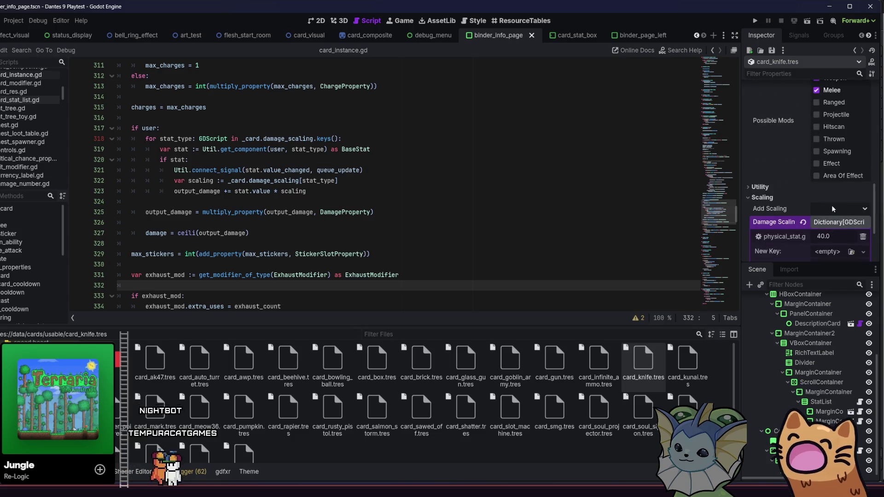
Step: Commit the knife's 0.4 physical scaling, save it, and reset the AK47's Damage to 0.0
key("Return")
key("ctrl+s")
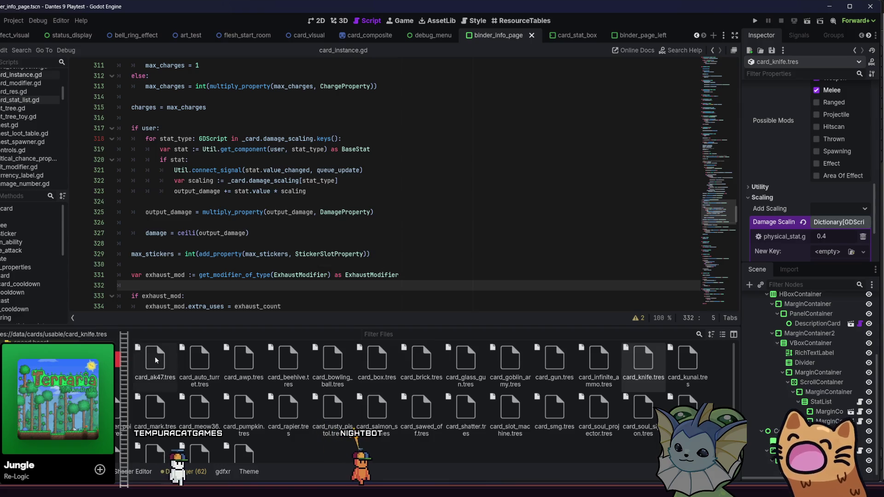
scroll(761, 184, "down", 6)
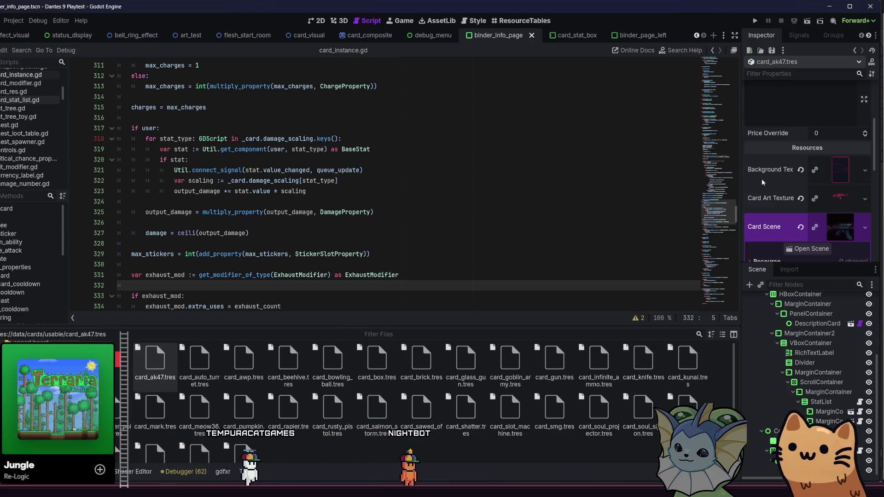
scroll(773, 182, "down", 5)
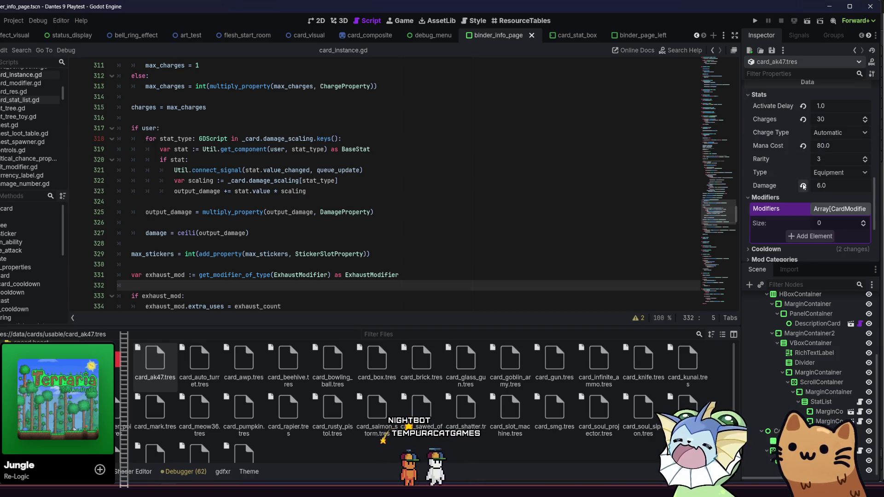
left_click(803, 186)
scroll(799, 186, "down", 3)
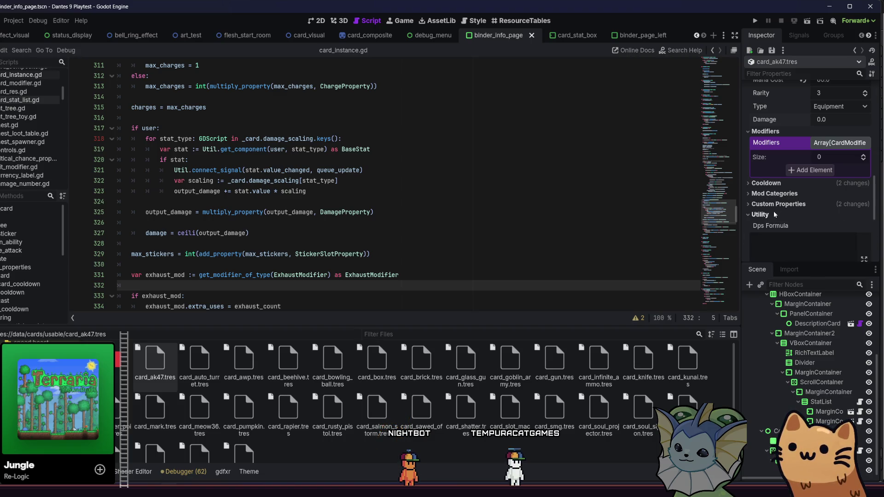
Step: Give the AK47 card lightning_stat and fire_stat Damage Scaling entries of 0.1 each
left_click(774, 225)
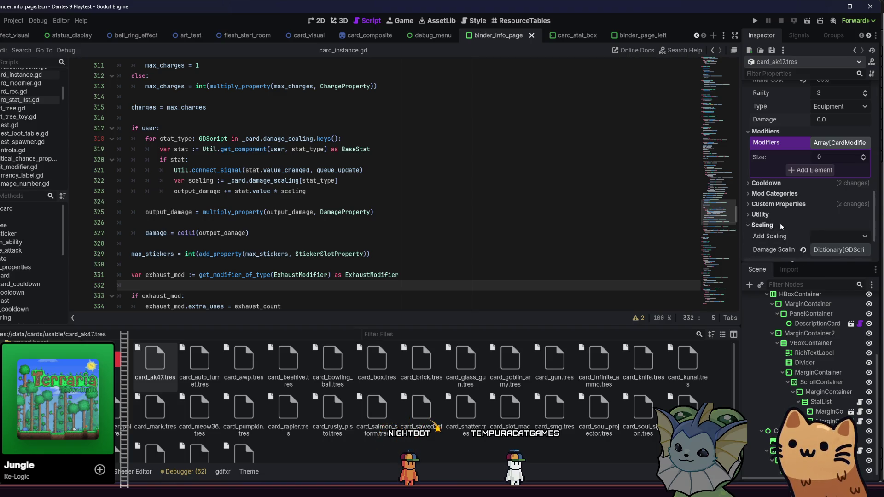
left_click(819, 234)
left_click(827, 249)
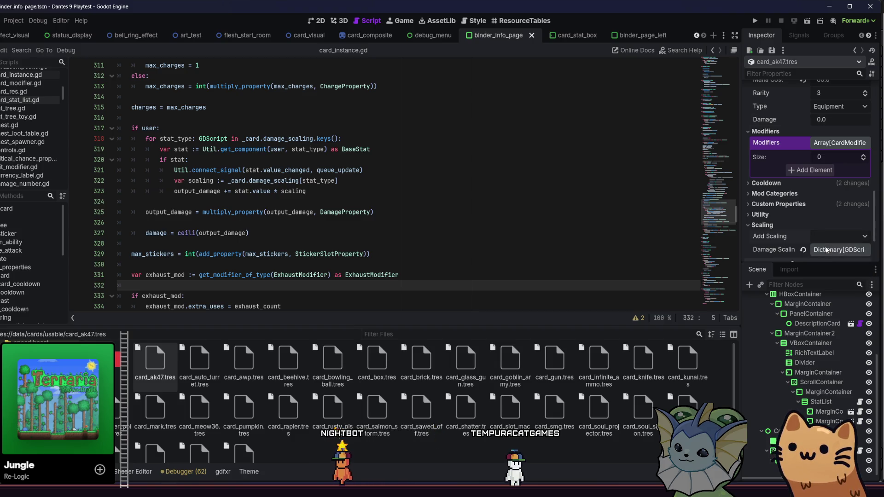
left_click(837, 236)
left_click(791, 245)
left_click(838, 249)
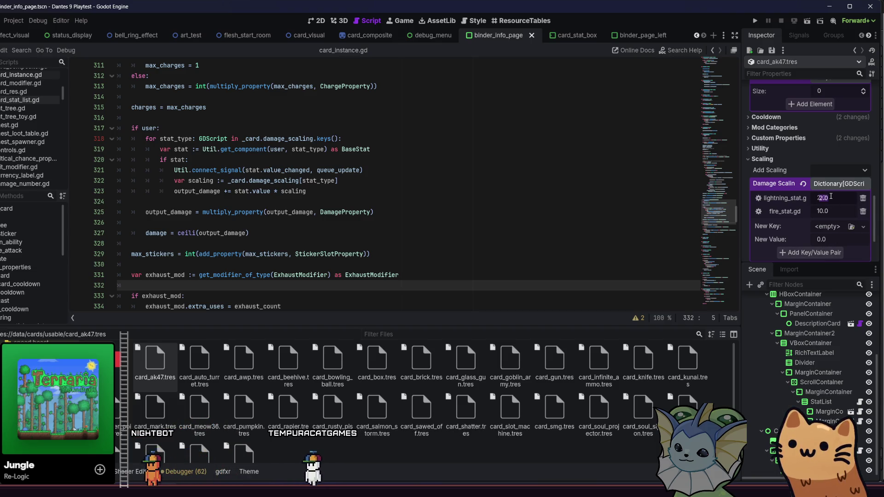
type("0.1")
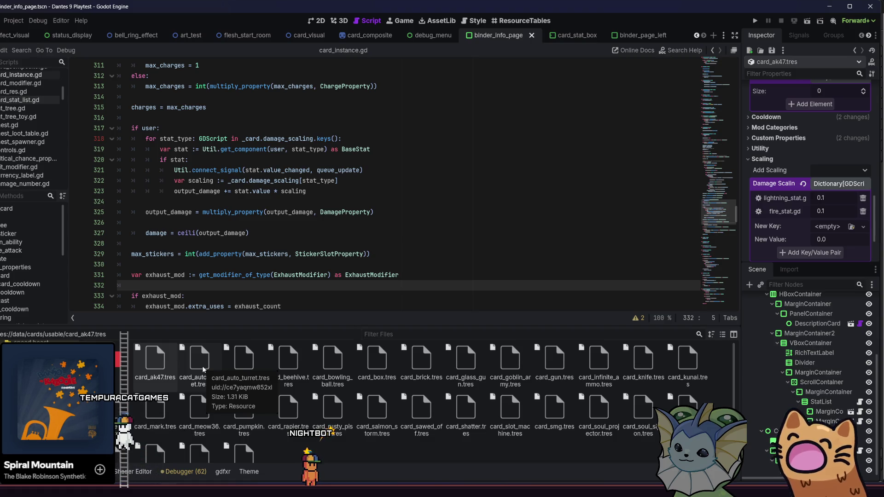
Step: Add a lightning_stat Damage Scaling of 0.1 to card_auto_turret.tres, save, then load card_awp.tres
left_click(203, 369)
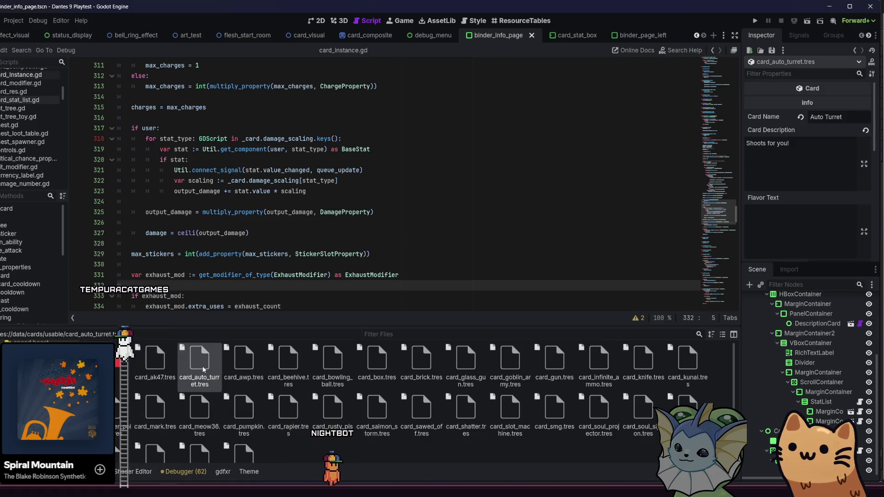
scroll(774, 226, "down", 10)
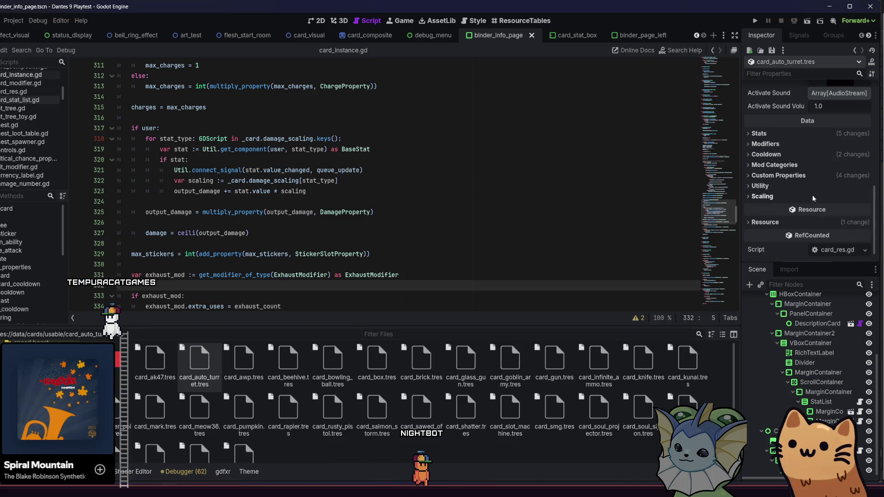
left_click(804, 156)
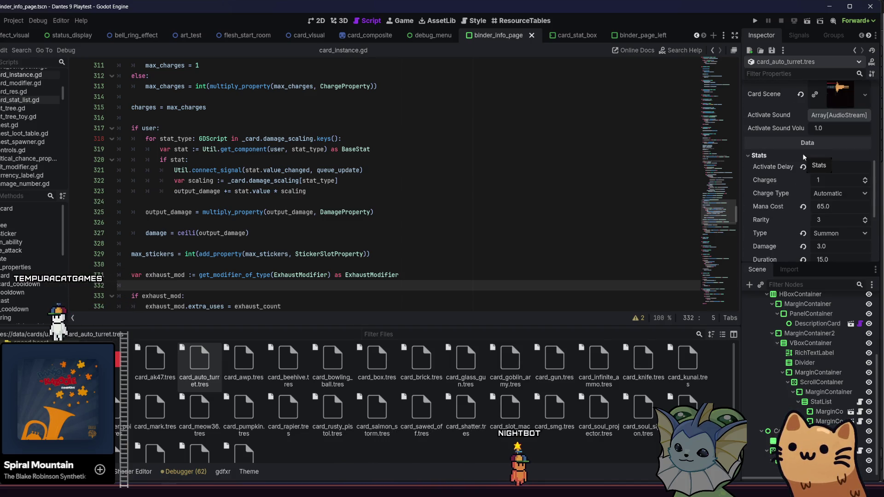
left_click(803, 156)
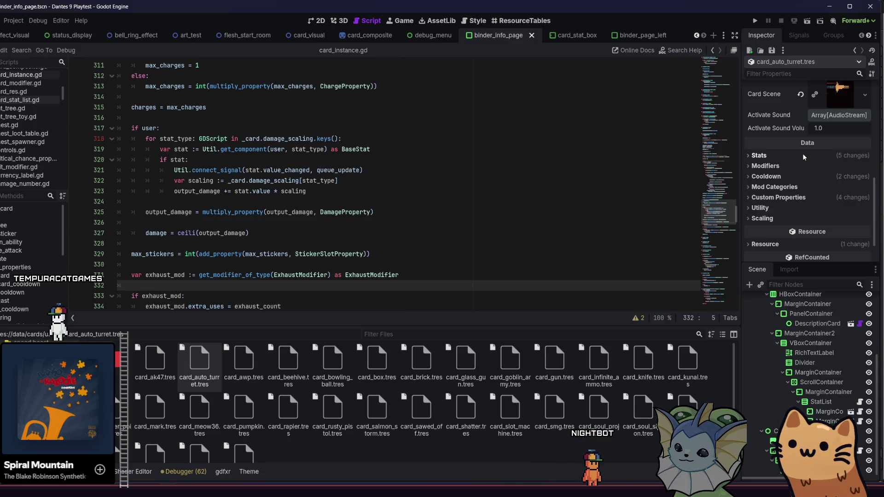
left_click(787, 219)
left_click(845, 231)
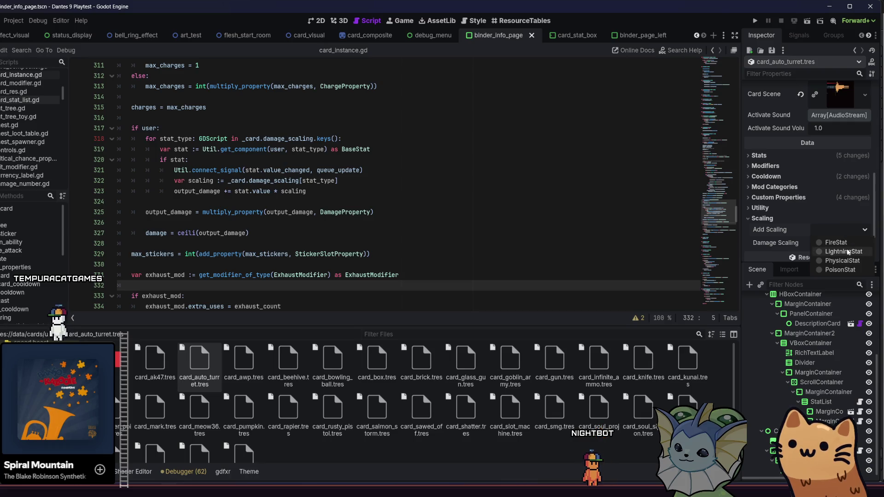
left_click(848, 252)
left_click(834, 241)
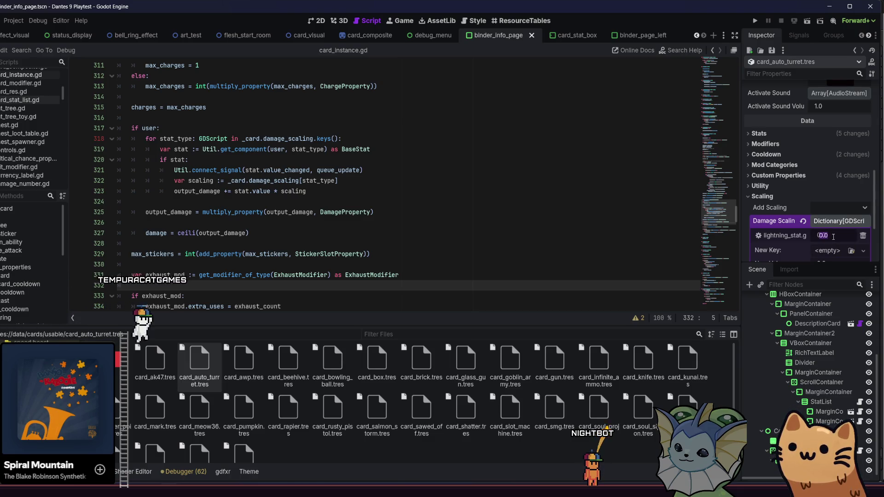
type("0.1")
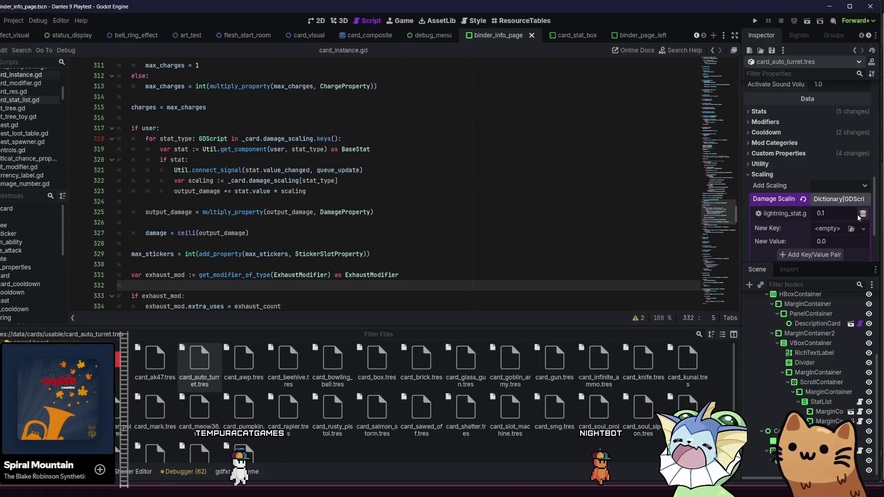
key("ctrl+s")
left_click(238, 363)
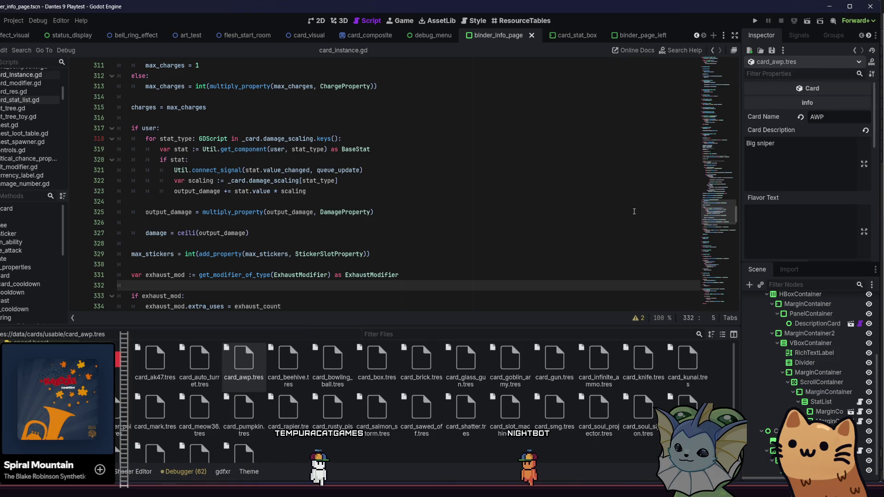
Step: Review the AWP card's stats and utility properties in the Inspector
scroll(633, 188, "down", 2)
scroll(633, 188, "up", 4)
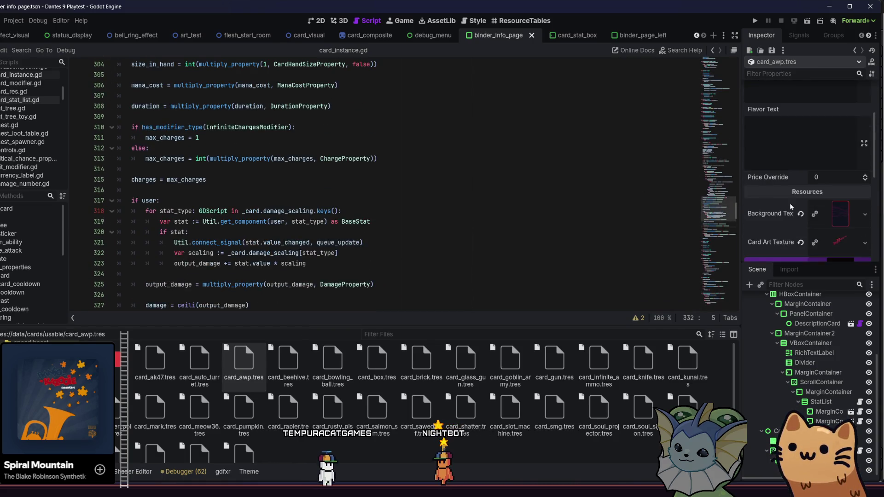
scroll(789, 209, "down", 4)
scroll(790, 210, "down", 2)
left_click(809, 184)
scroll(781, 188, "down", 1)
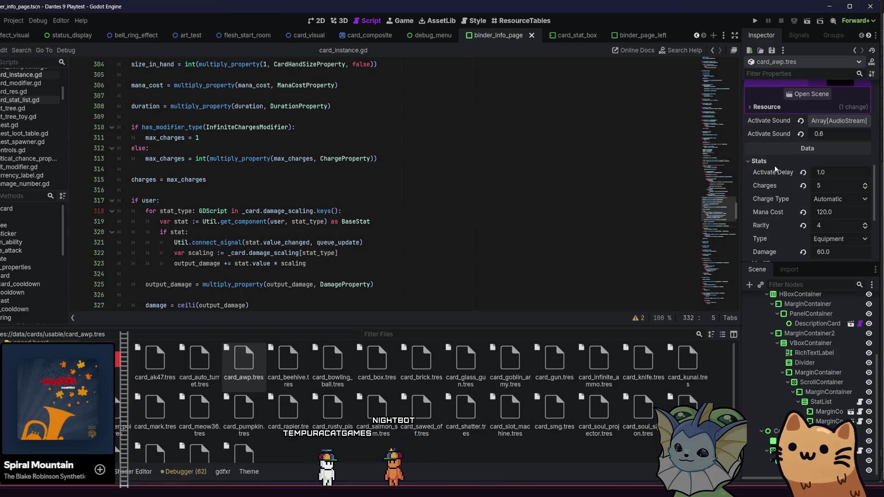
scroll(774, 159, "down", 1)
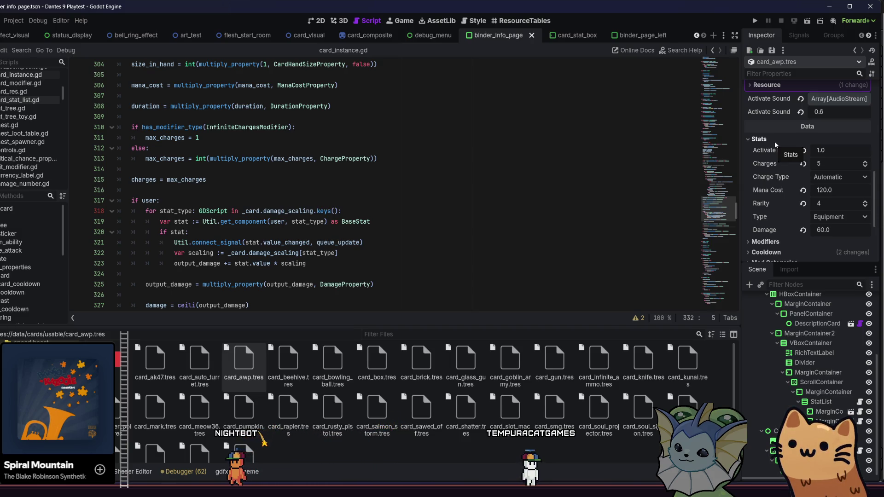
left_click(775, 143)
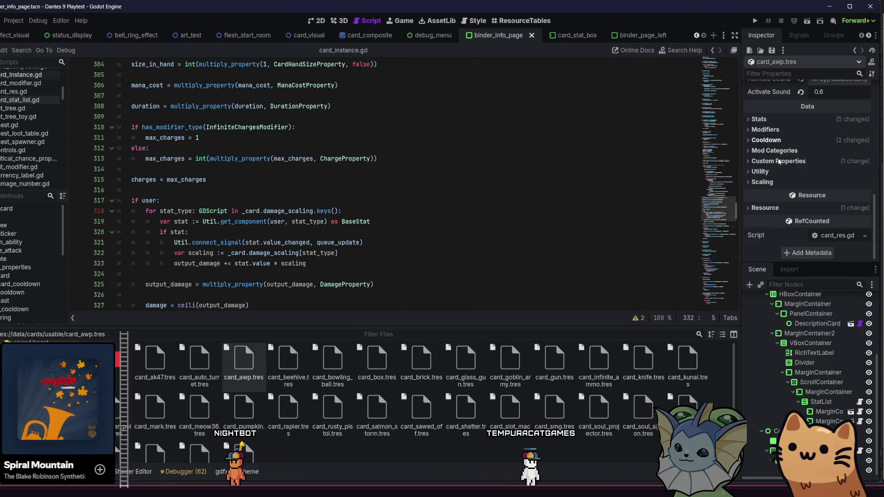
left_click(775, 173)
left_click(775, 172)
left_click(773, 174)
left_click(771, 175)
Step: Add a FireStat entry to the AWP's Damage Scaling dictionary
left_click(771, 182)
left_click(812, 196)
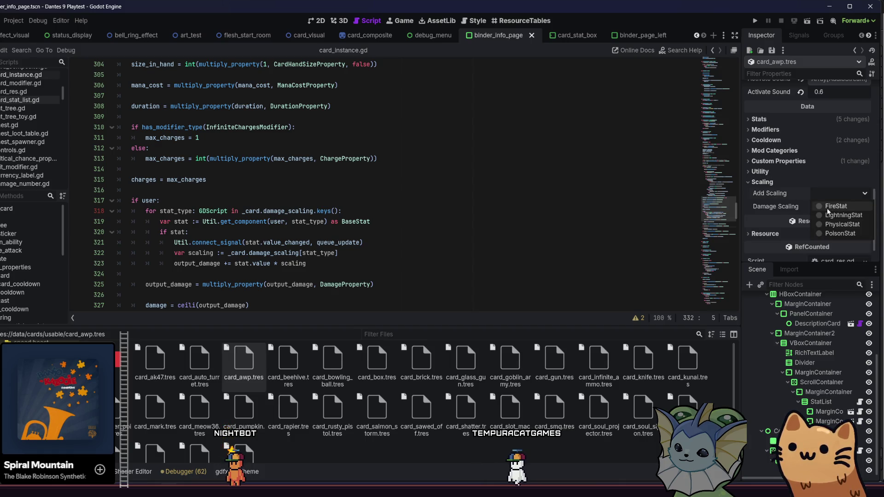
left_click(827, 210)
left_click(835, 207)
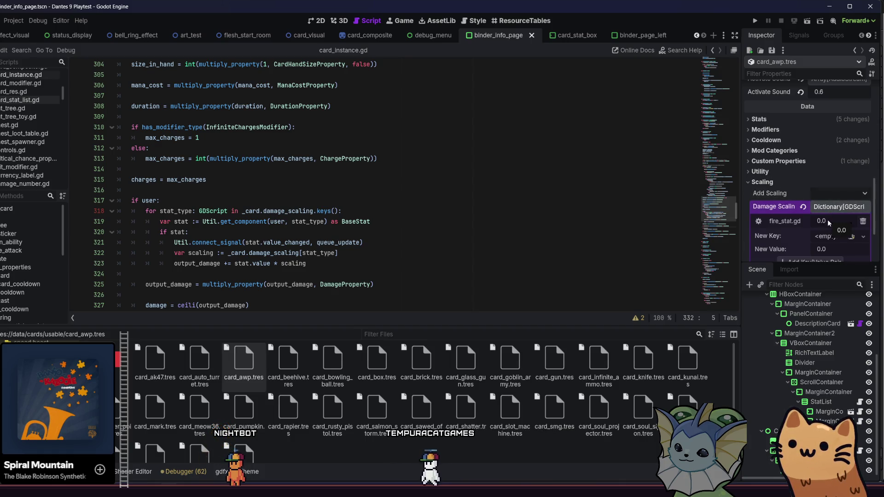
left_click(828, 220)
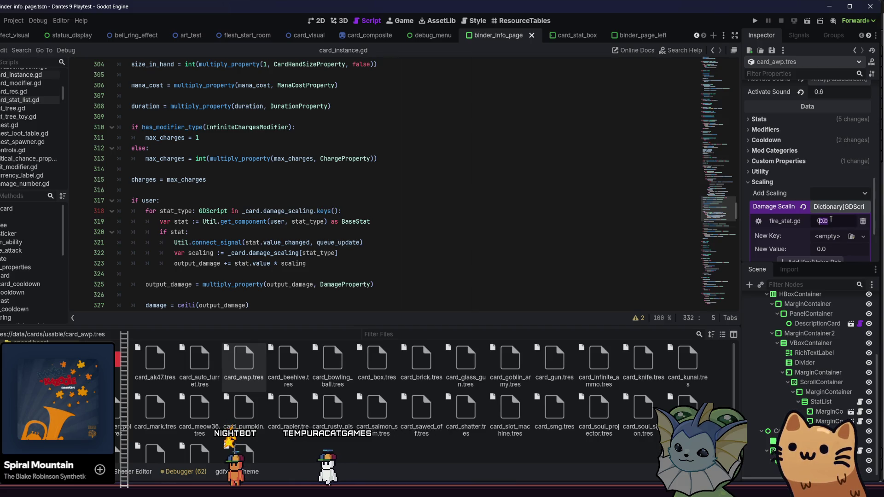
left_click(821, 221)
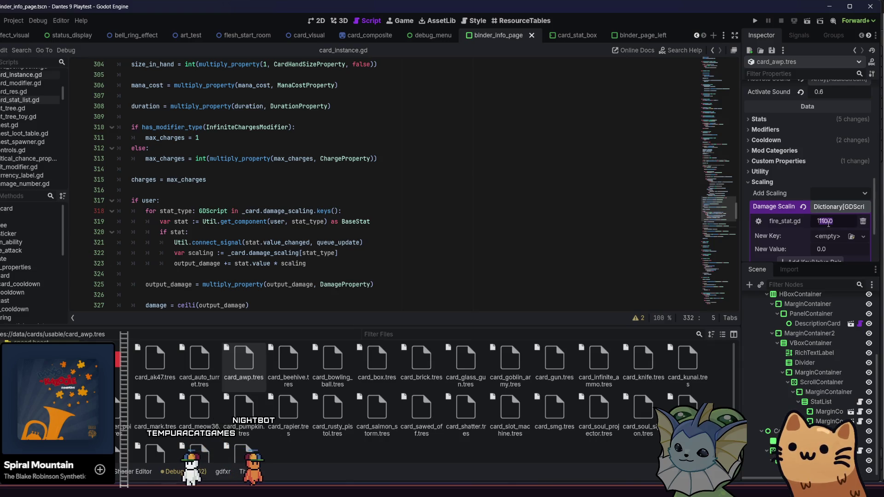
type("0")
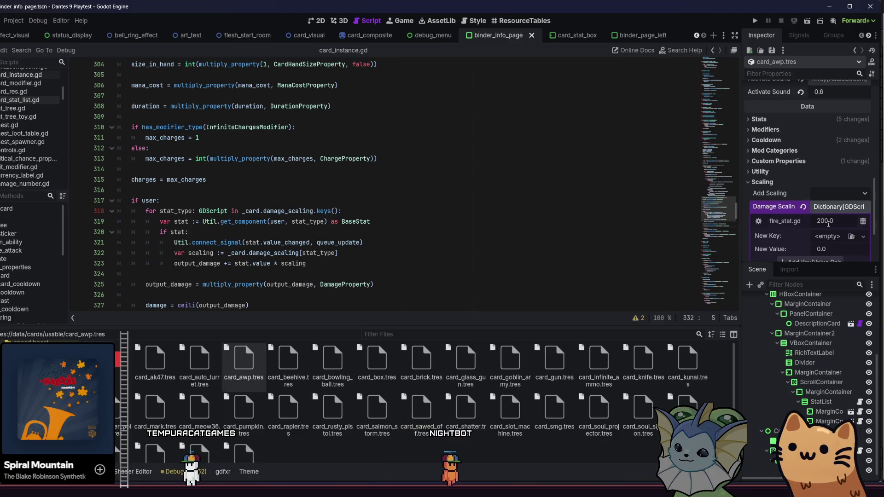
Step: Set the AWP's fire_stat scaling to 2.4, after first committing 2.1
key("BackSpace")
type("1")
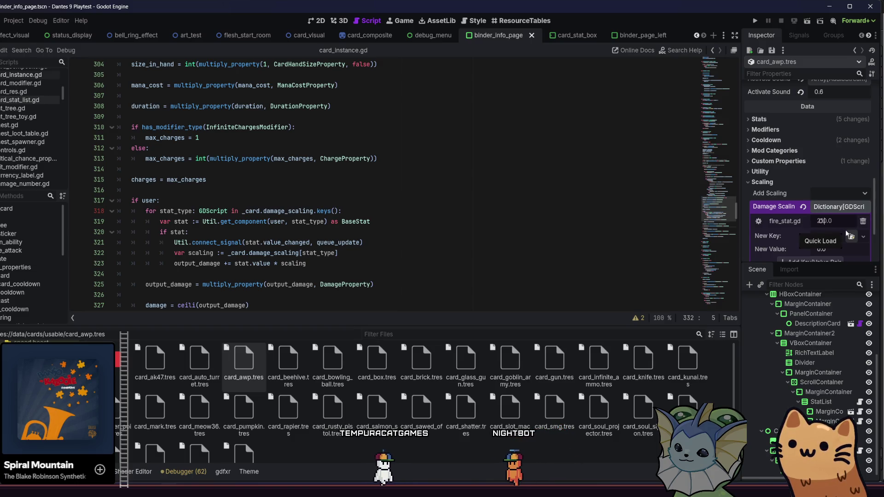
key("Return")
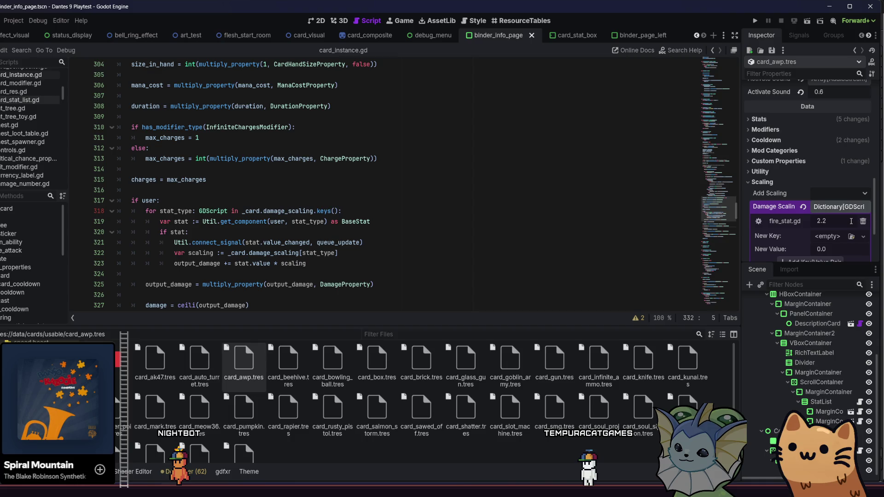
type("2.4")
key("Return")
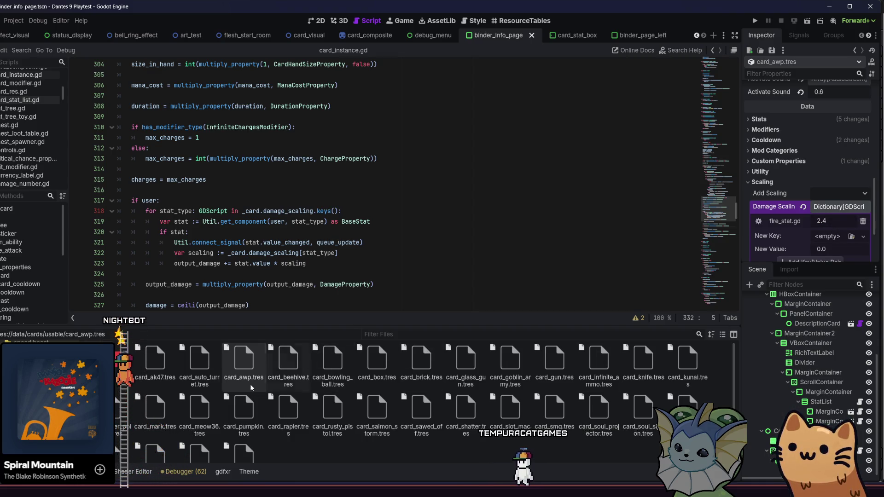
key("Left")
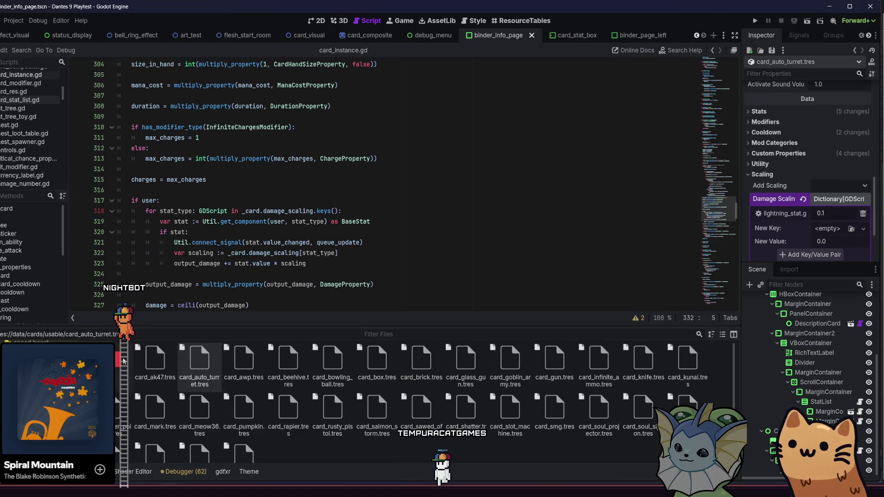
Step: Compare the AK47 and Auto Turret card settings against the AWP
key("Left")
key("Right")
key("Right")
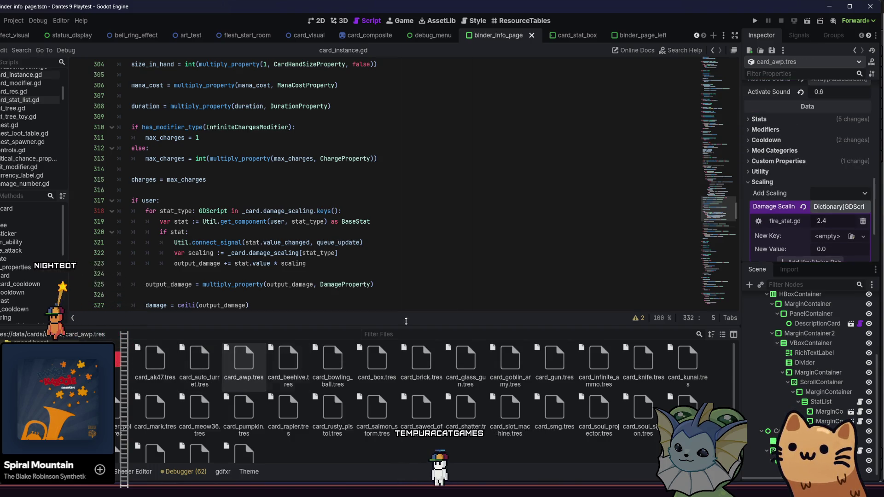
left_click(173, 350)
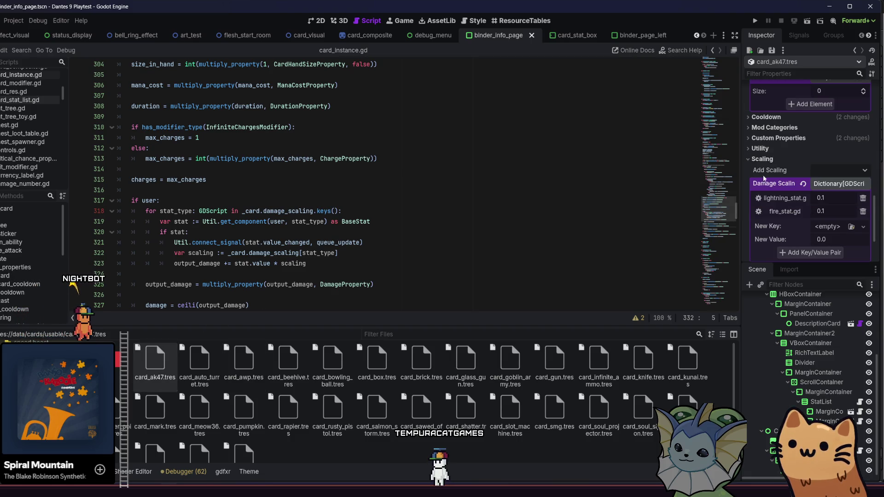
scroll(790, 191, "up", 3)
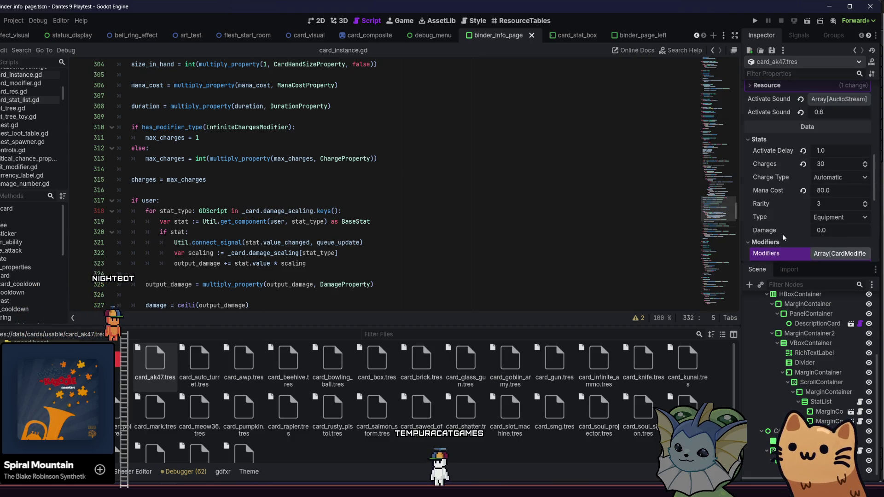
left_click(199, 359)
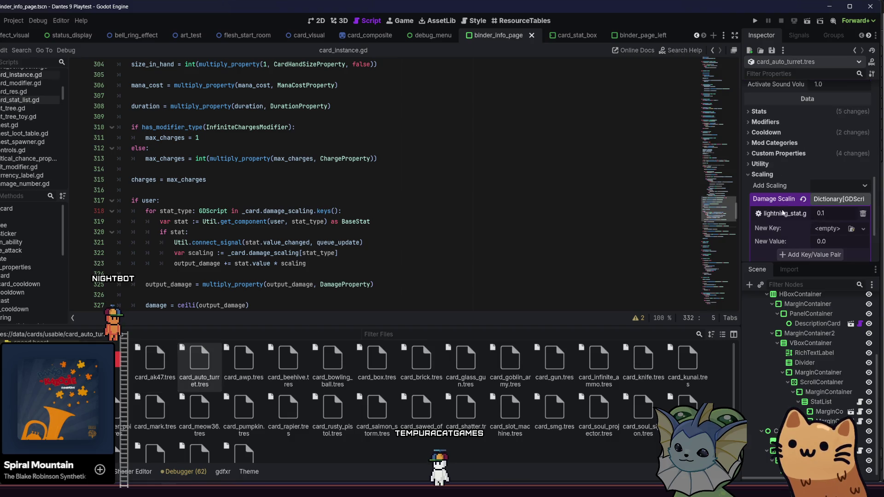
scroll(805, 211, "down", 2)
scroll(776, 178, "up", 2)
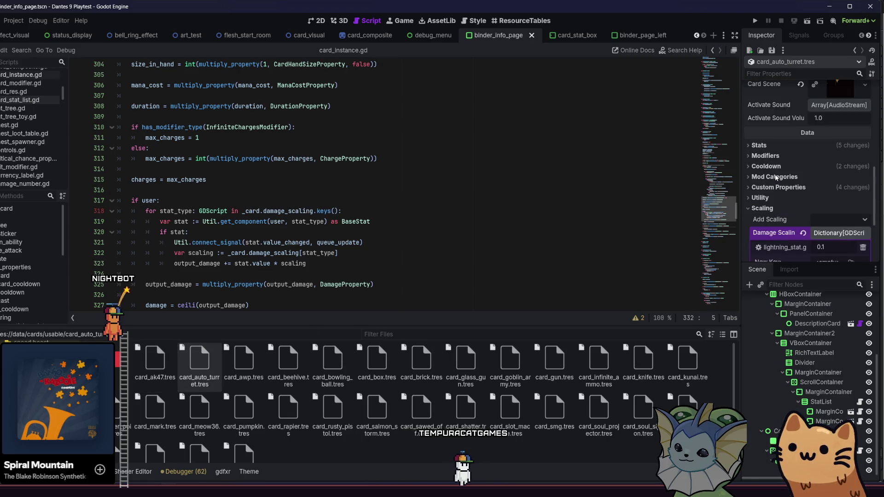
left_click(783, 146)
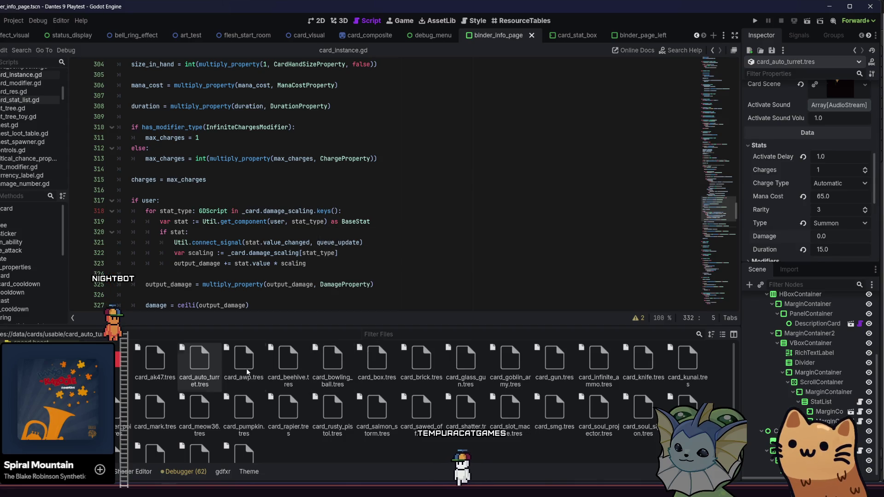
Step: Reset the AWP card's base Damage to 0.0 and run the project
key("Right")
scroll(736, 215, "down", 6)
scroll(783, 184, "up", 3)
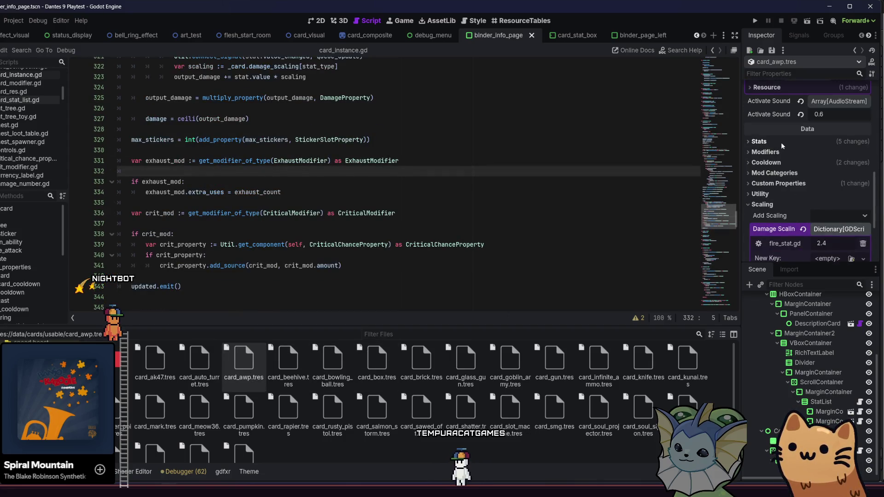
left_click(783, 146)
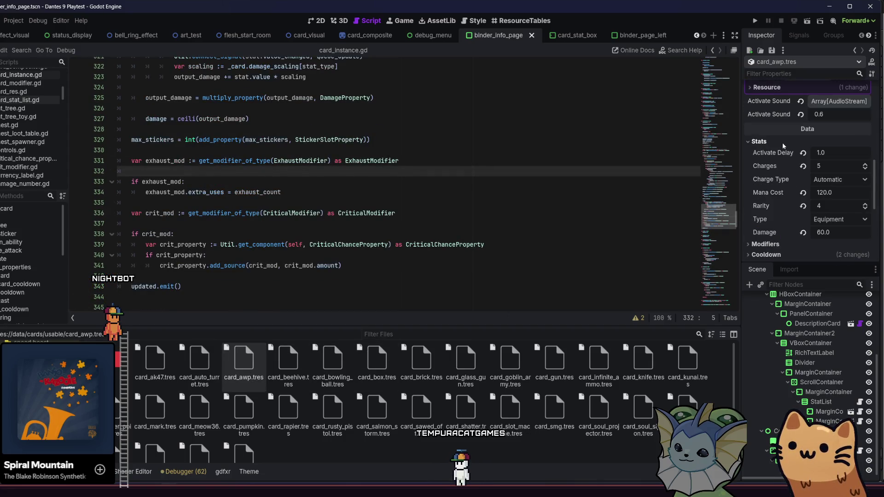
left_click(802, 233)
left_click(754, 21)
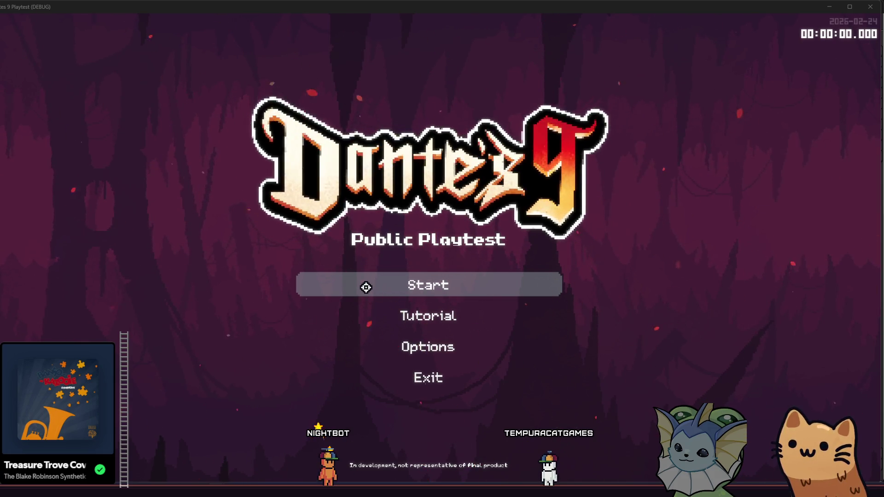
Step: Start the game and add an AK47 card from the debug menu
left_click(366, 287)
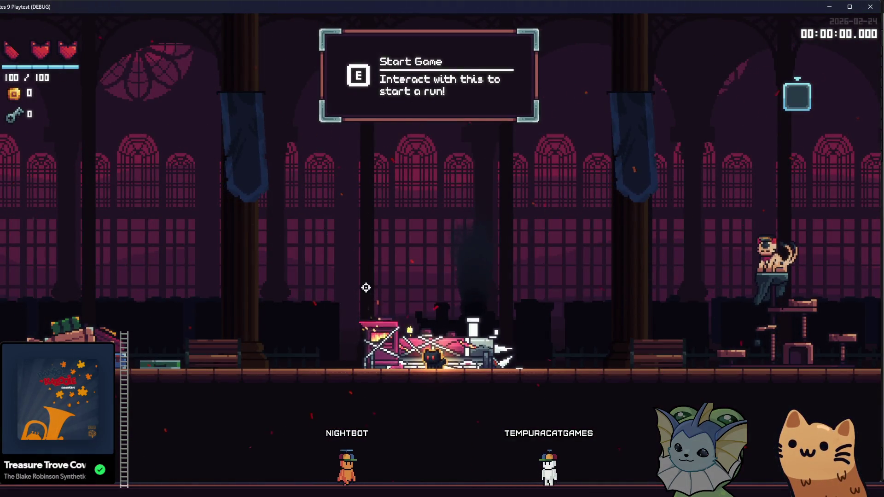
key("F1")
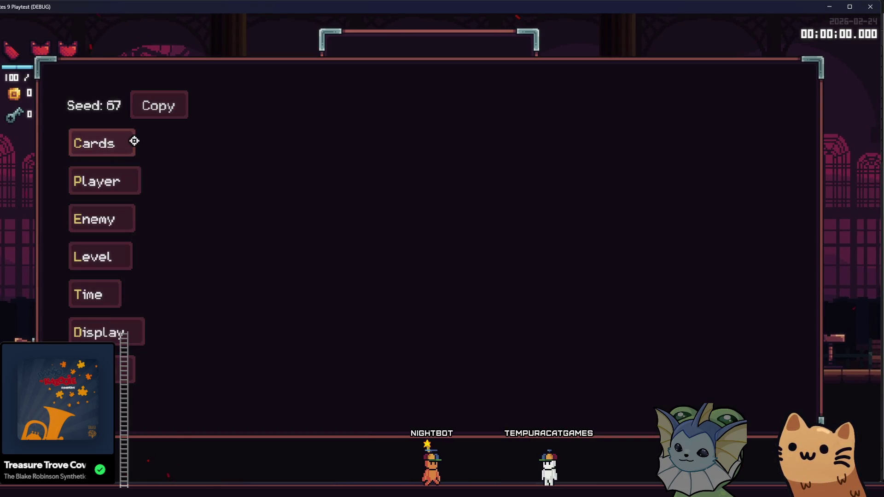
left_click(132, 142)
left_click(250, 106)
left_click(445, 157)
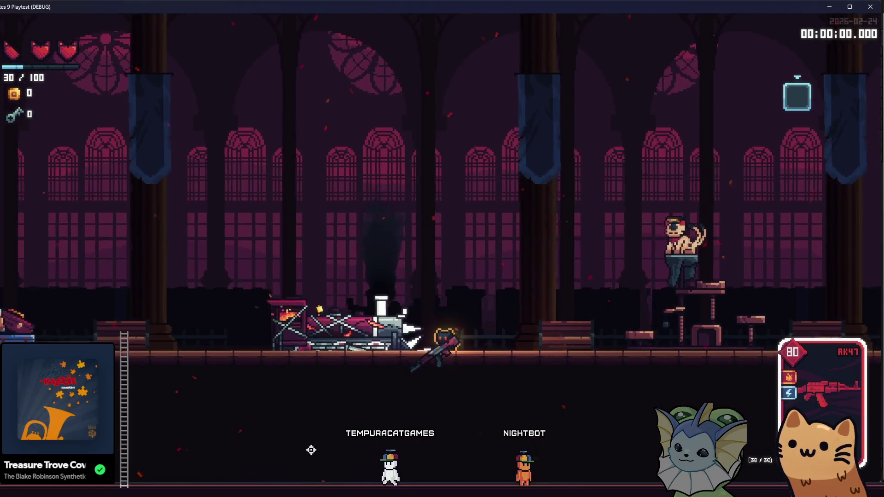
Step: Spawn a training dummy in the hub and close the debug panel
key("F1")
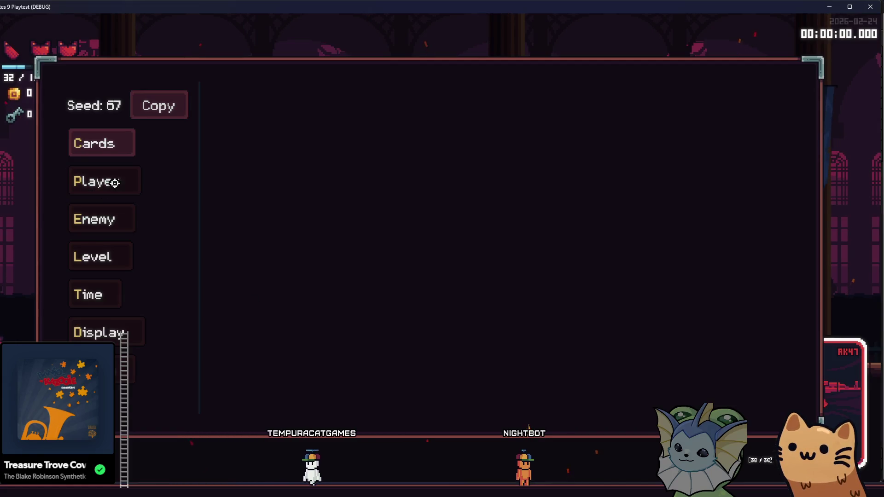
left_click(102, 219)
left_click(230, 105)
left_click(446, 104)
left_click(505, 353)
key("F1")
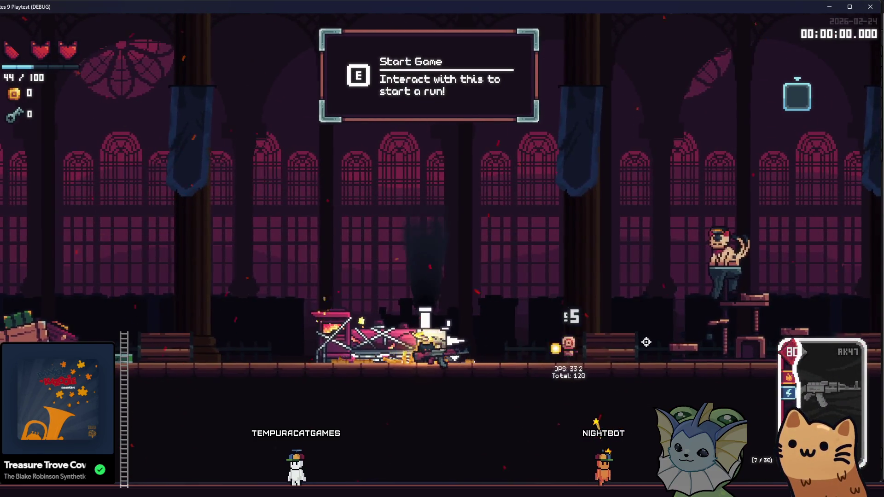
Step: Add an AWP card to the hand from the debug menu's card list
key("F1")
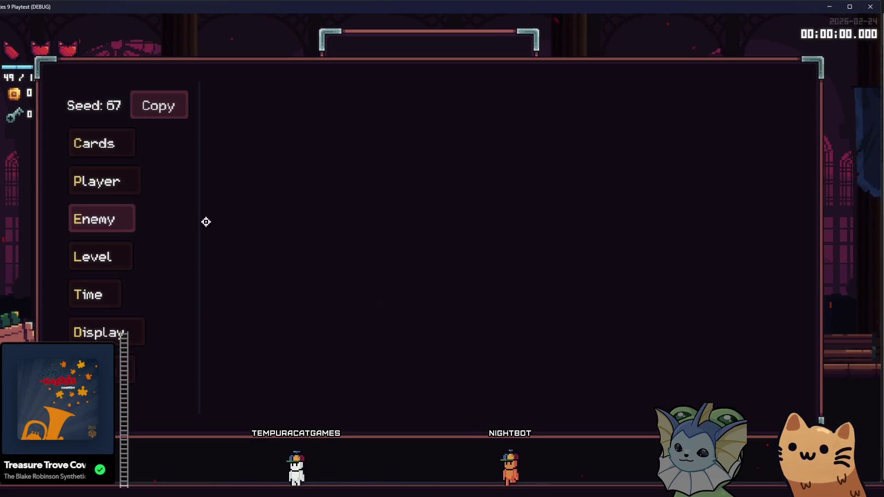
left_click(93, 143)
left_click(249, 105)
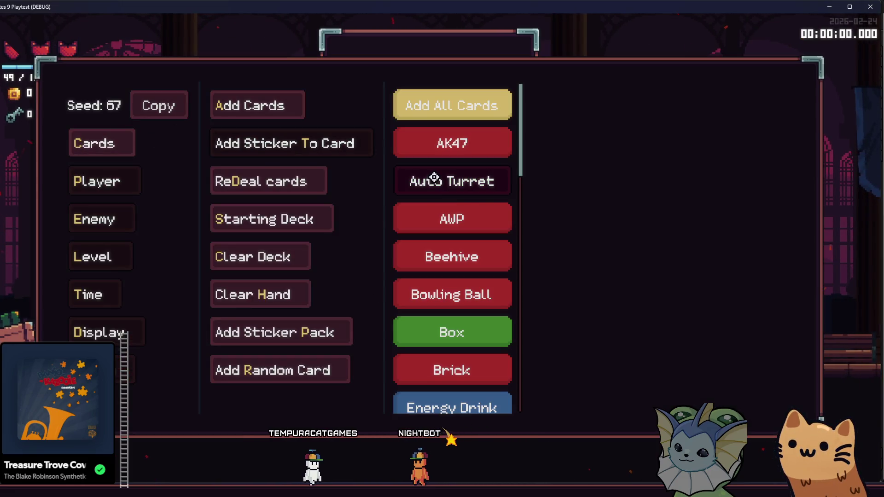
left_click(482, 224)
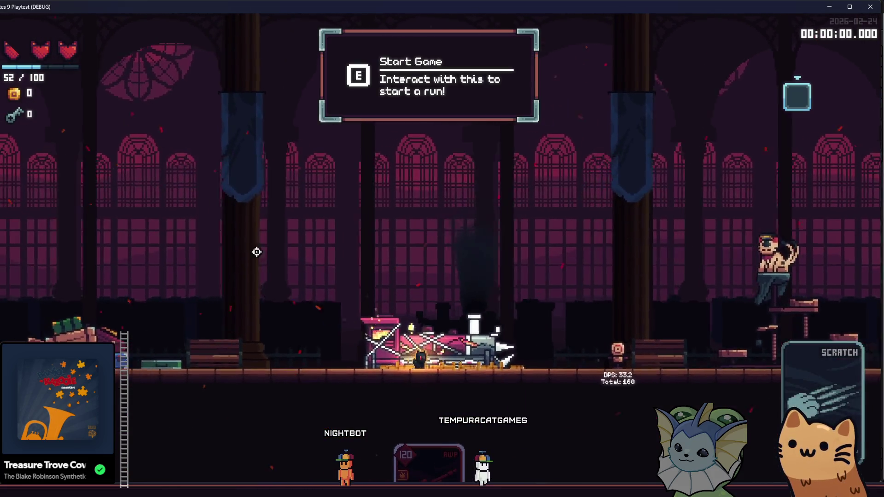
Step: Check the player debug options, then shoot the training dummy with the AWP for 60-damage hits
key("F1")
left_click(114, 182)
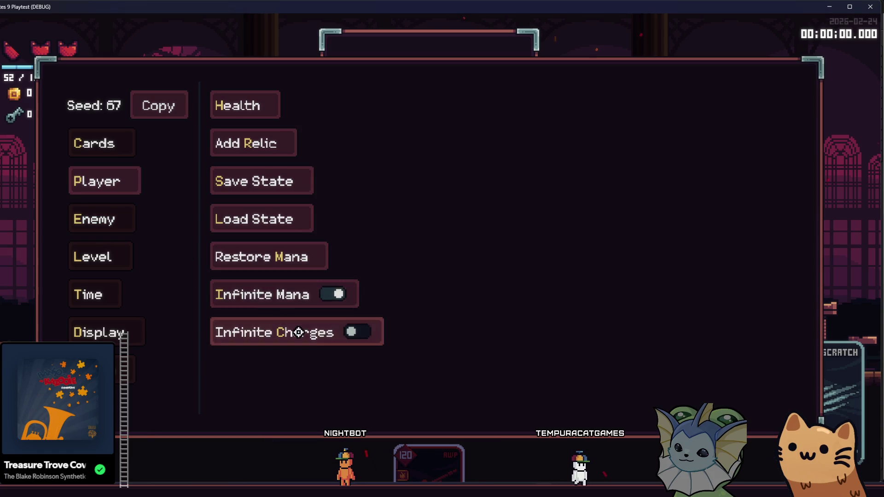
key("F1")
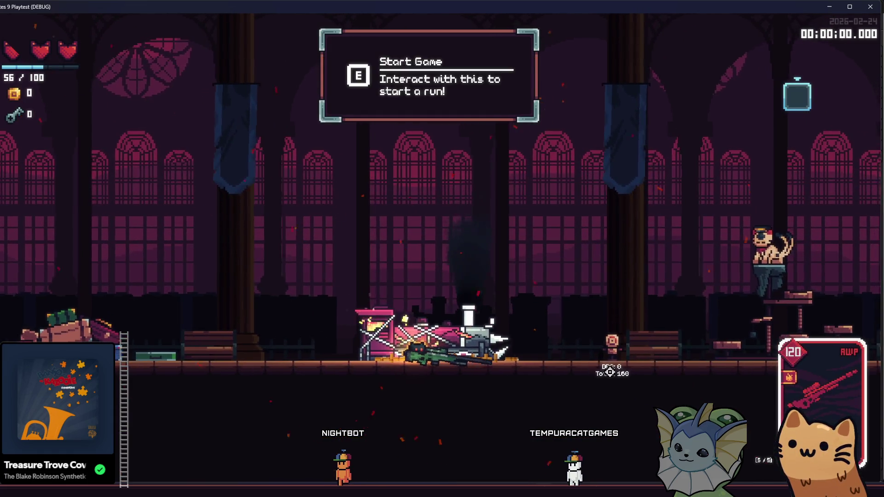
left_click(722, 348)
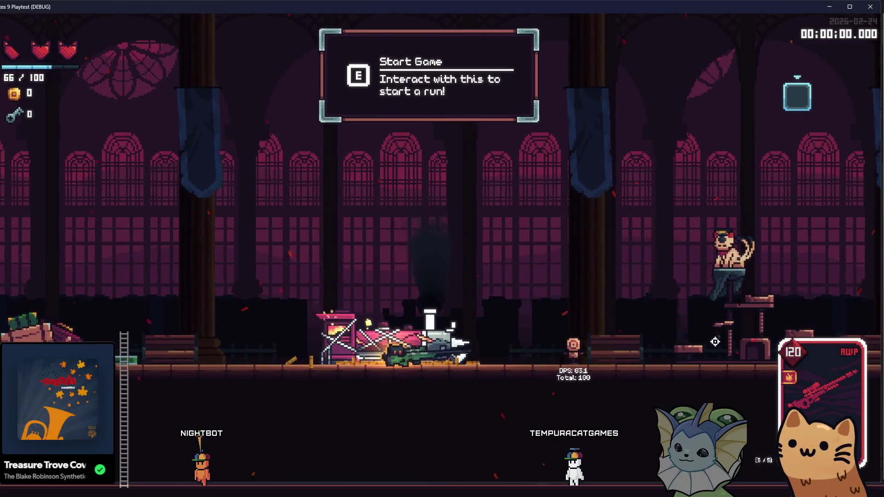
left_click(709, 343)
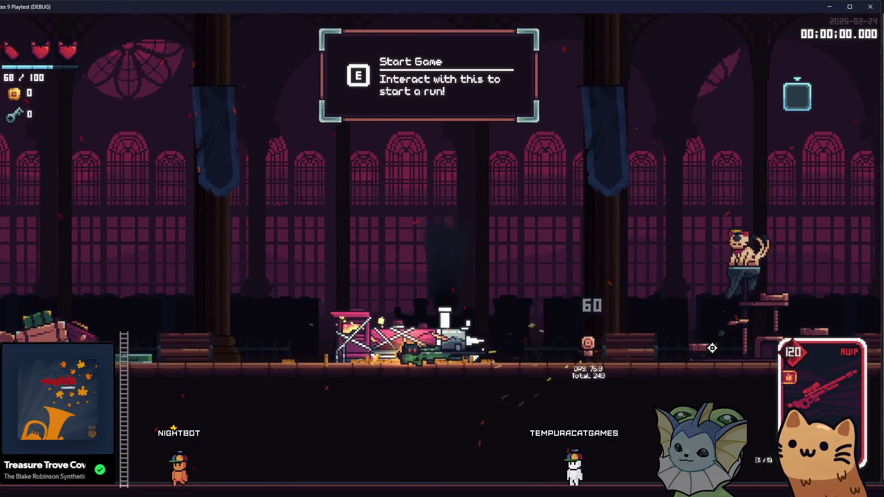
left_click(723, 336)
left_click(715, 336)
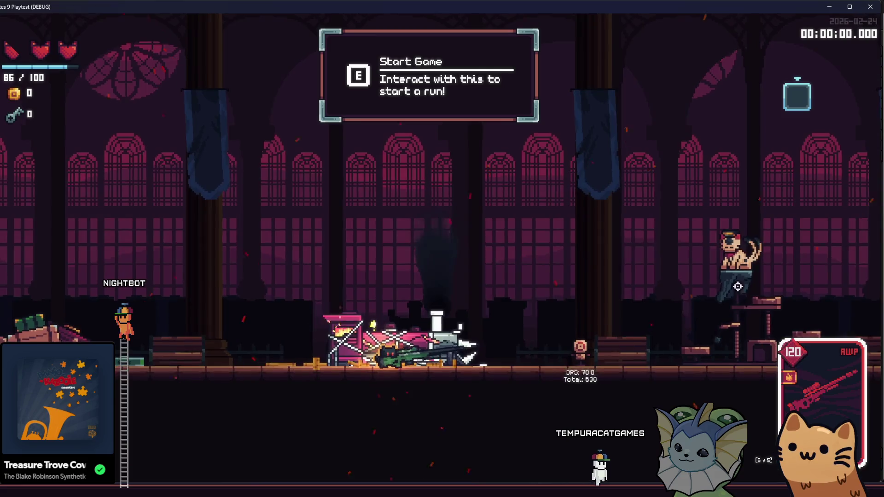
Step: Keep firing the AWP at the dummy until it totals 480, then reopen the debug panel
left_click(746, 285)
left_click(645, 322)
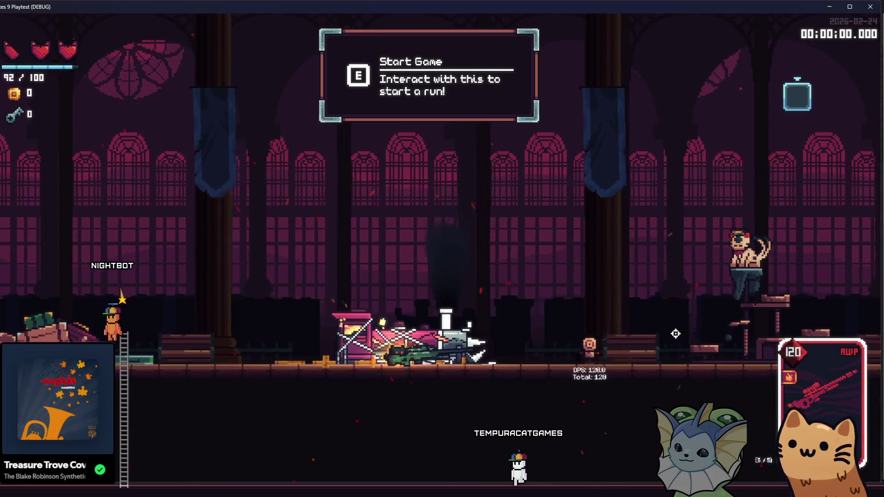
left_click(696, 332)
left_click(675, 341)
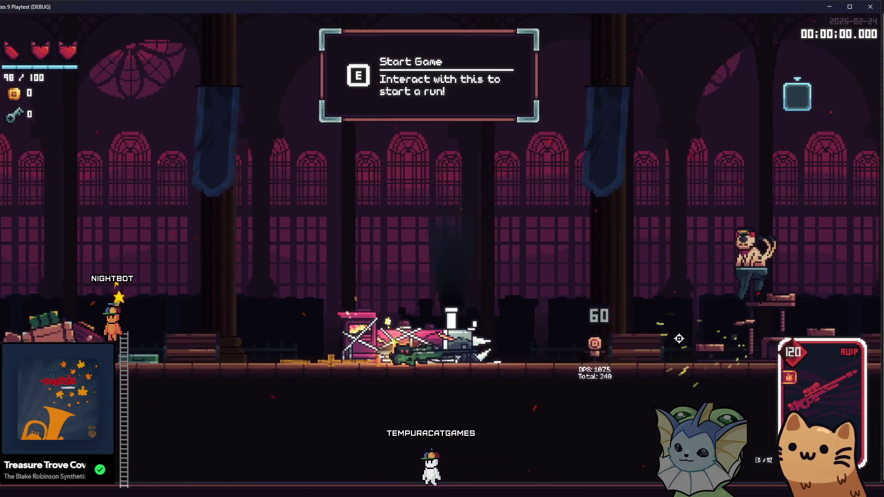
left_click(676, 339)
key("d")
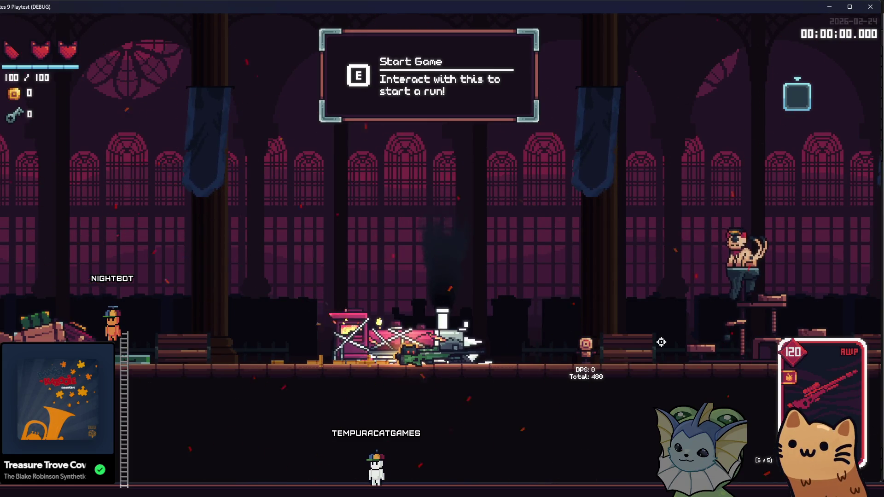
key("grave")
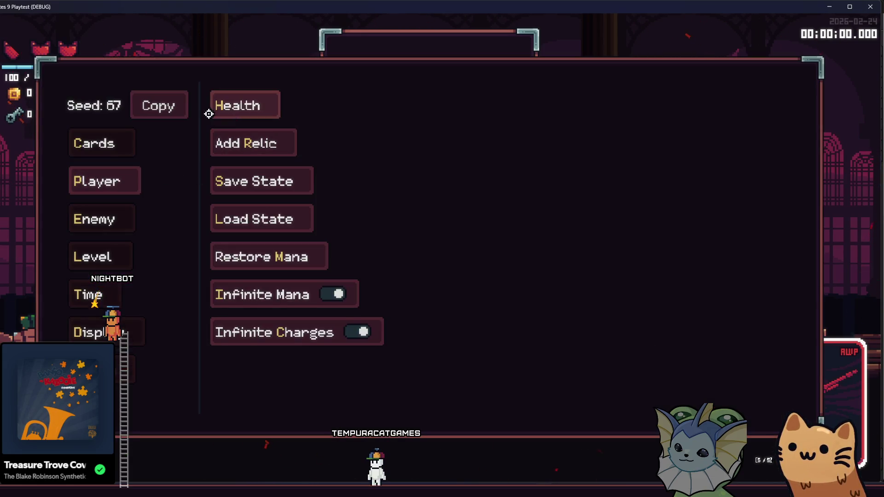
Step: Add an Auto Turret card to the hand and close the debug menu
left_click(229, 108)
scroll(456, 253, "down", 2)
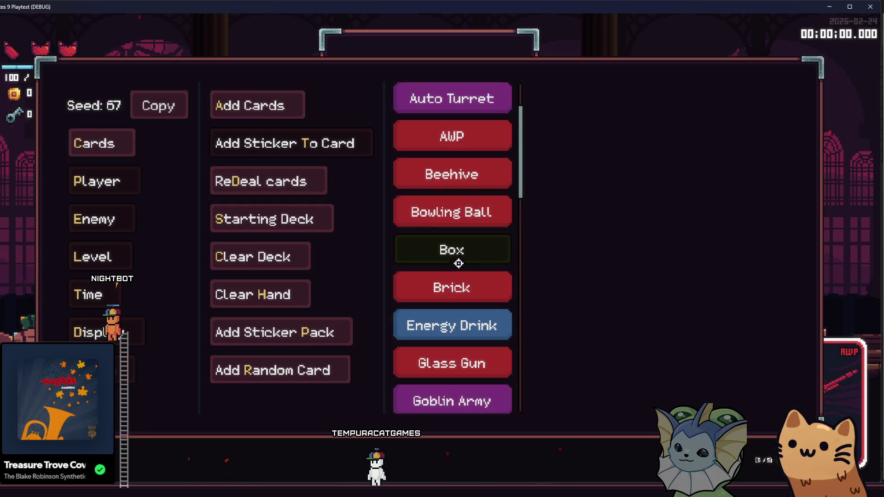
scroll(452, 261, "up", 2)
left_click(451, 189)
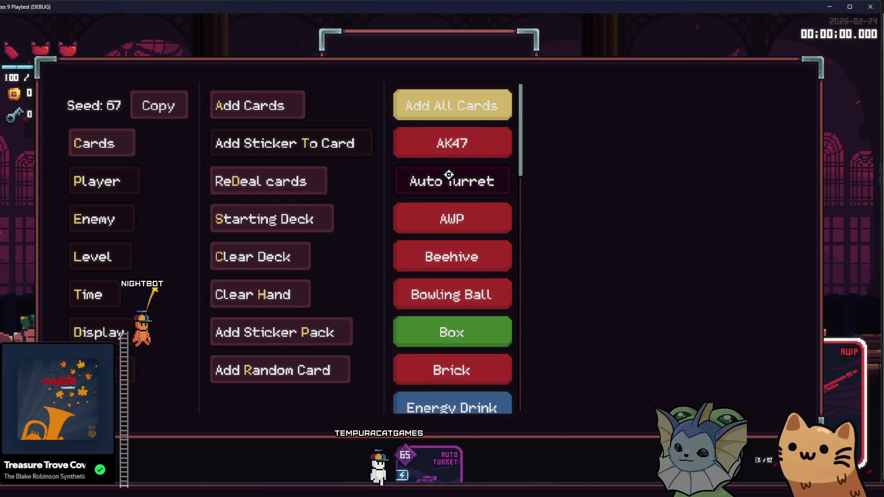
key("Escape")
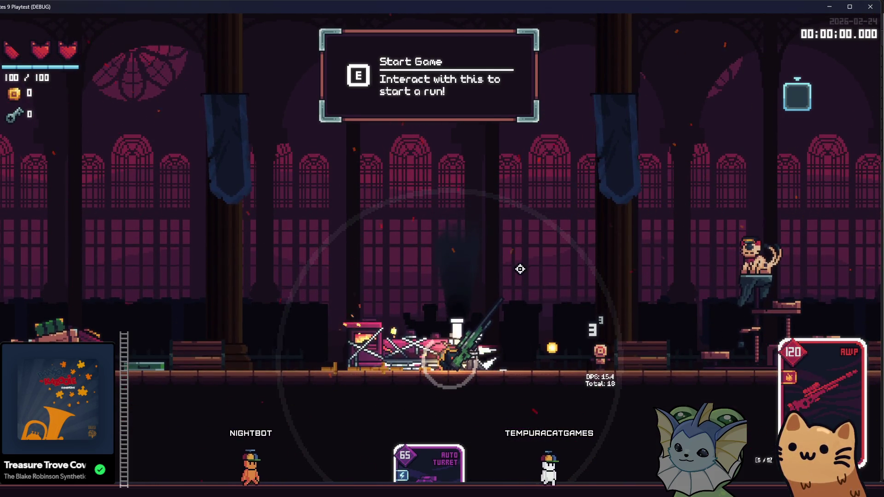
Step: Walk and jump back and forth along the train toward the training dummy
key("d")
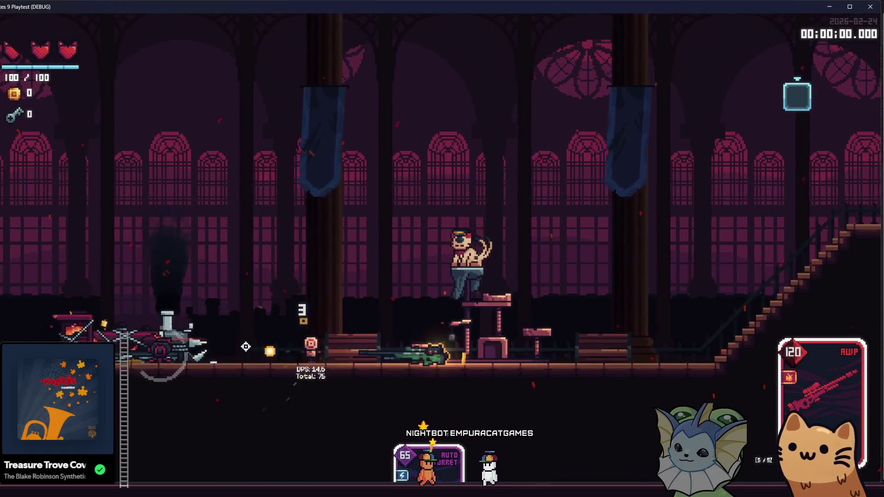
key("a")
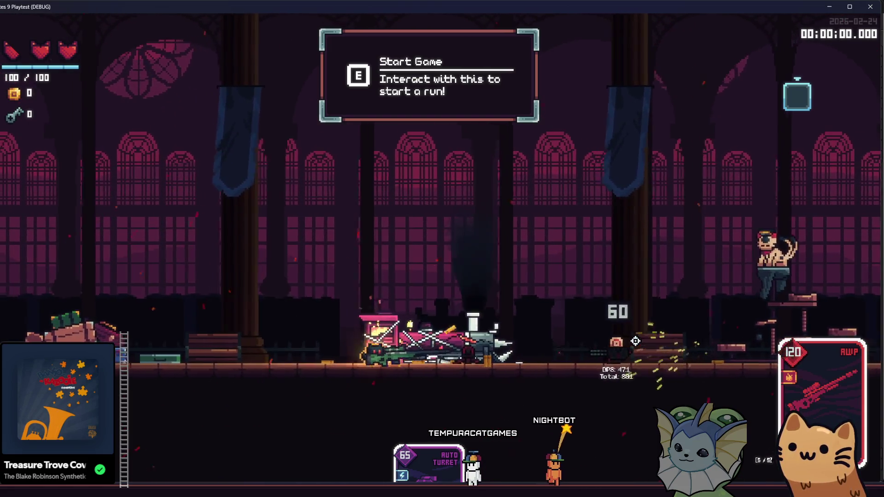
key("space")
key("d")
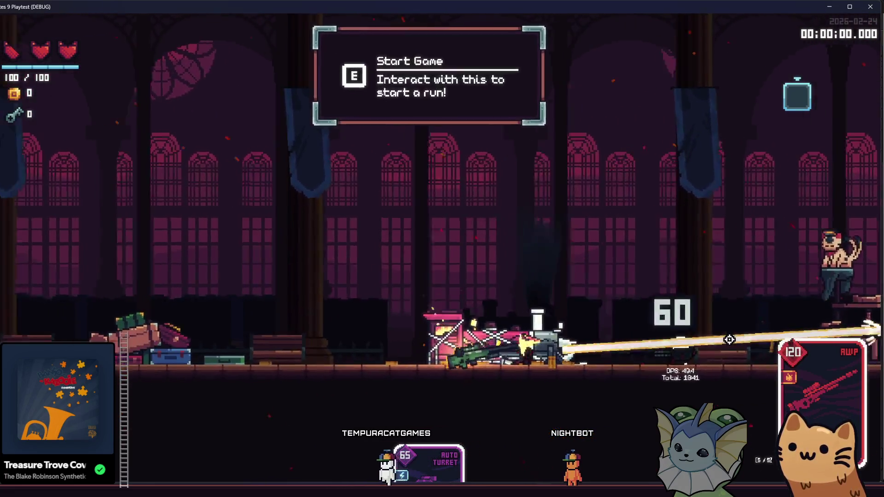
key("a")
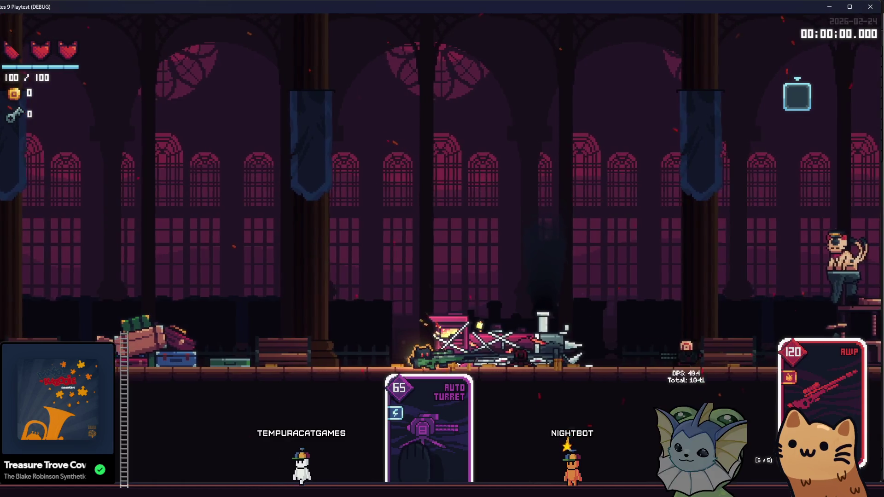
key("d")
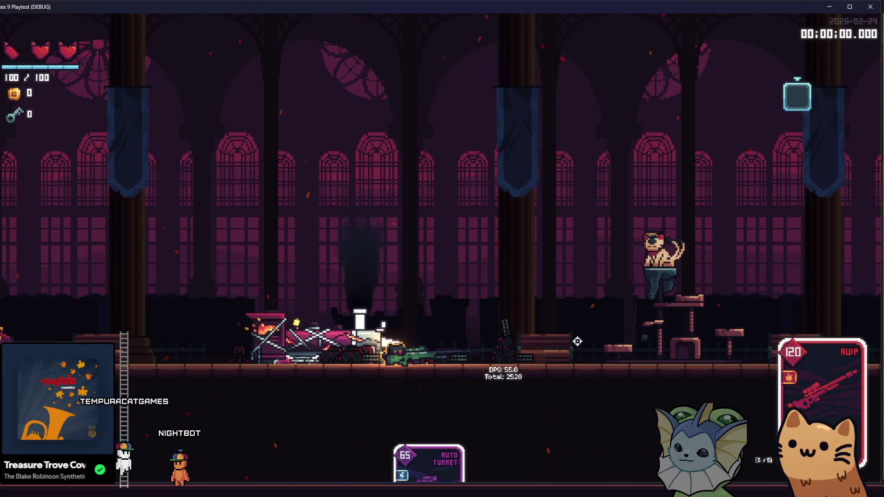
Step: Fire seven AWP shots into the training dummy
left_click(583, 332)
left_click(585, 334)
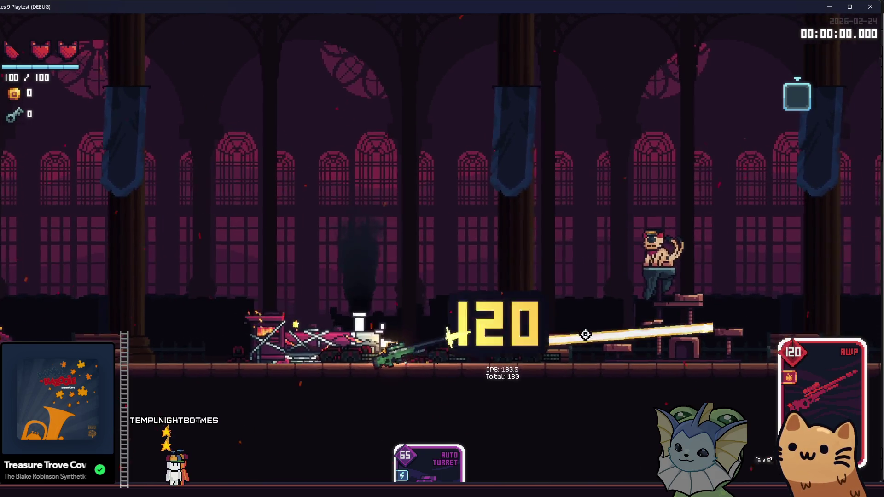
left_click(586, 334)
left_click(586, 334)
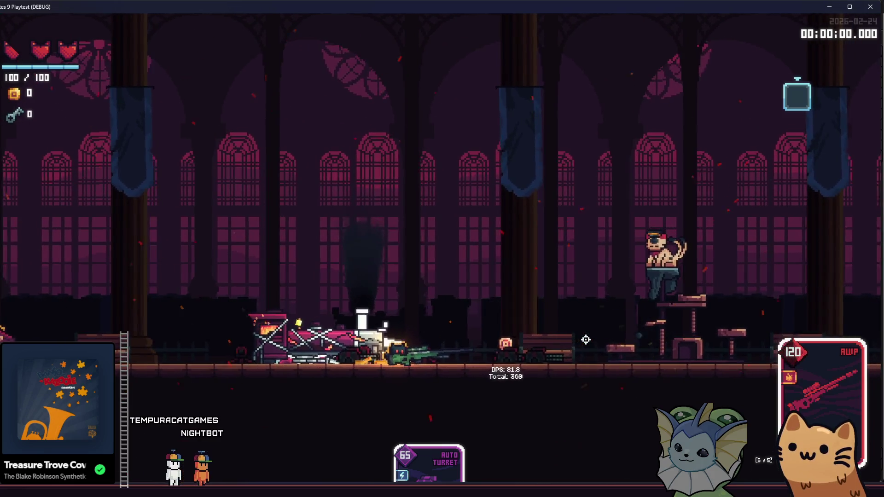
left_click(586, 340)
left_click(586, 341)
left_click(586, 339)
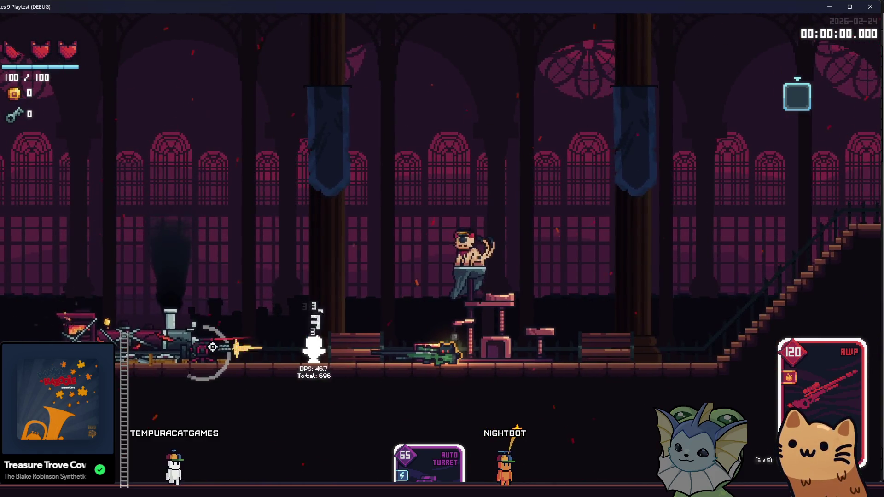
Step: Jump left and shoot the dummy again from the new positions
key("a")
key("space")
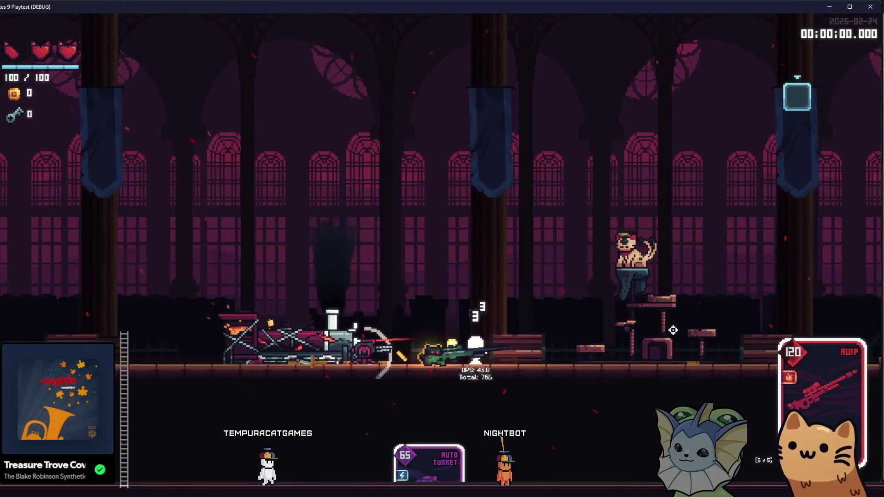
key("a")
left_click(674, 331)
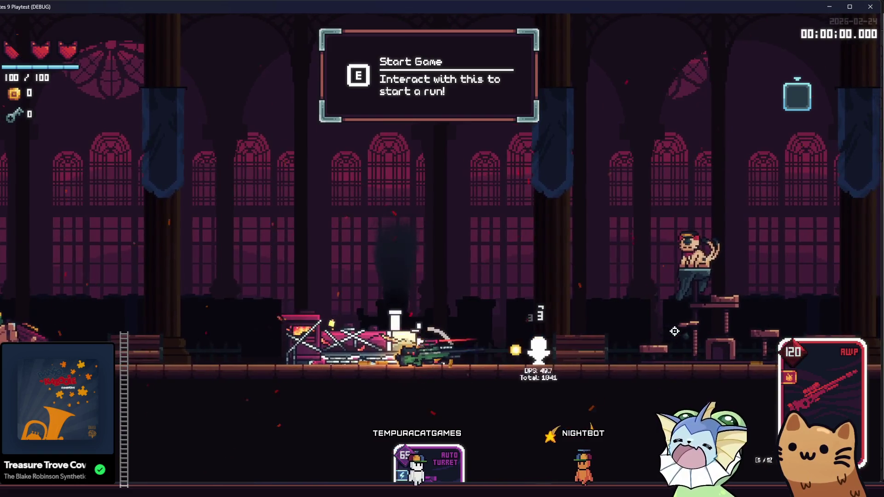
left_click(674, 331)
key("d")
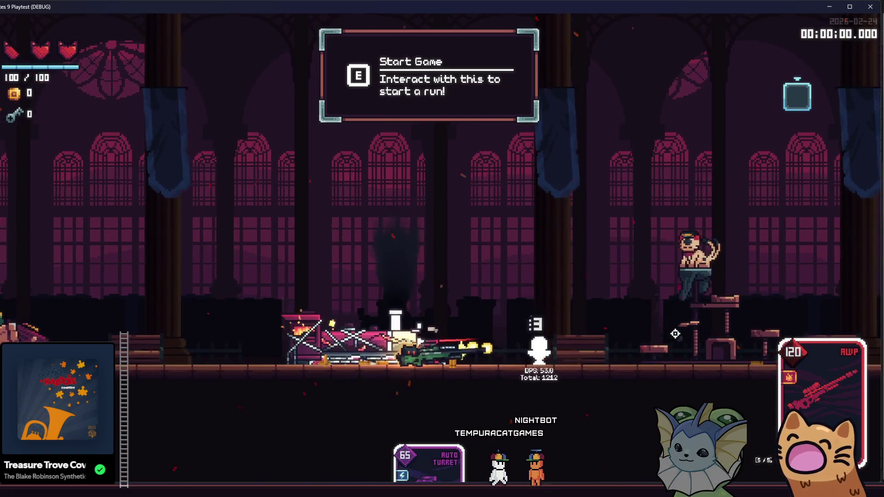
left_click(671, 335)
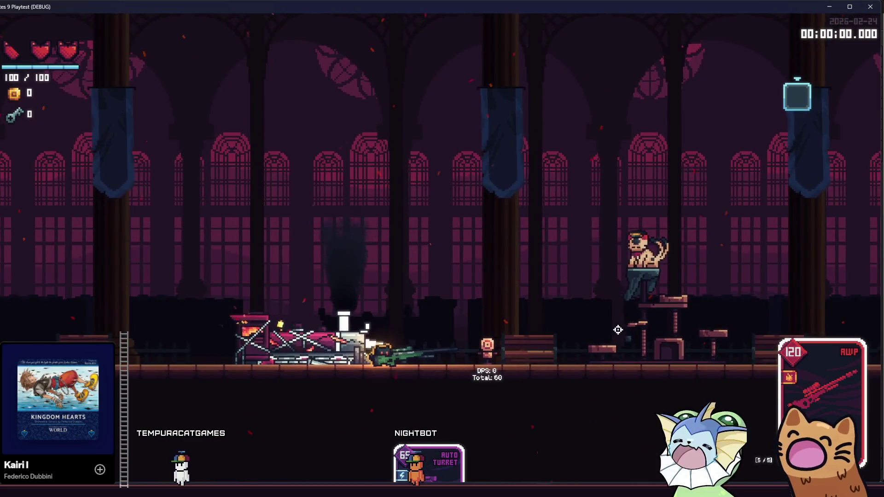
Step: Hop onto the stool platform, drop back to the floor, and shoot the dummy once more
key("d")
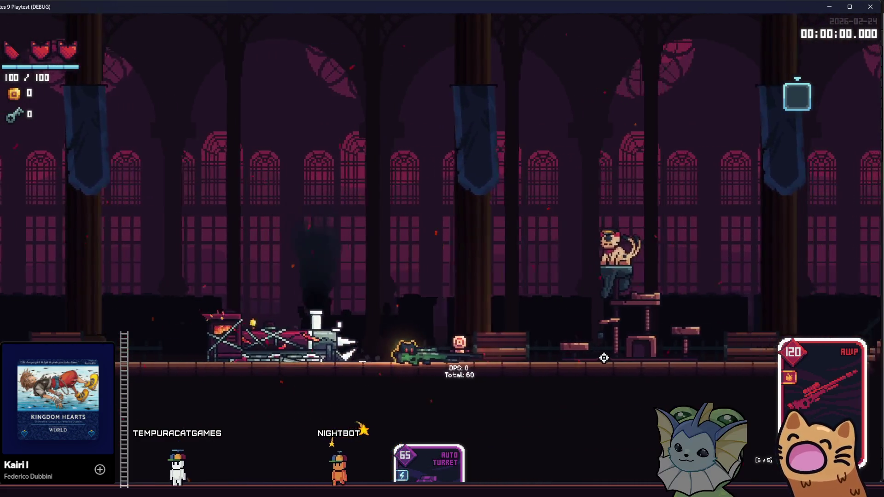
key("space")
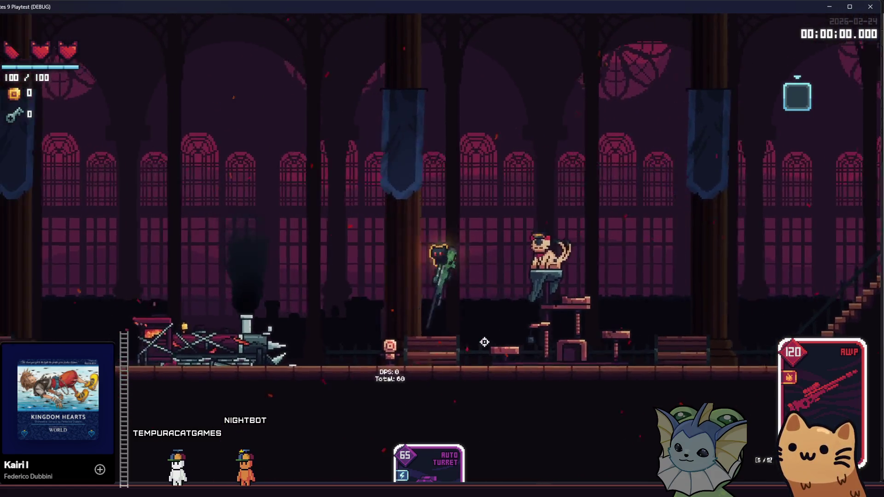
key("a")
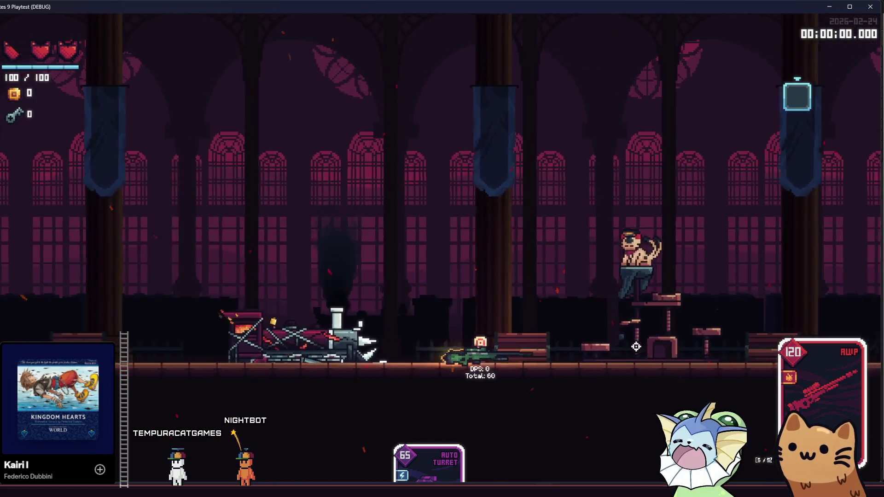
left_click(653, 347)
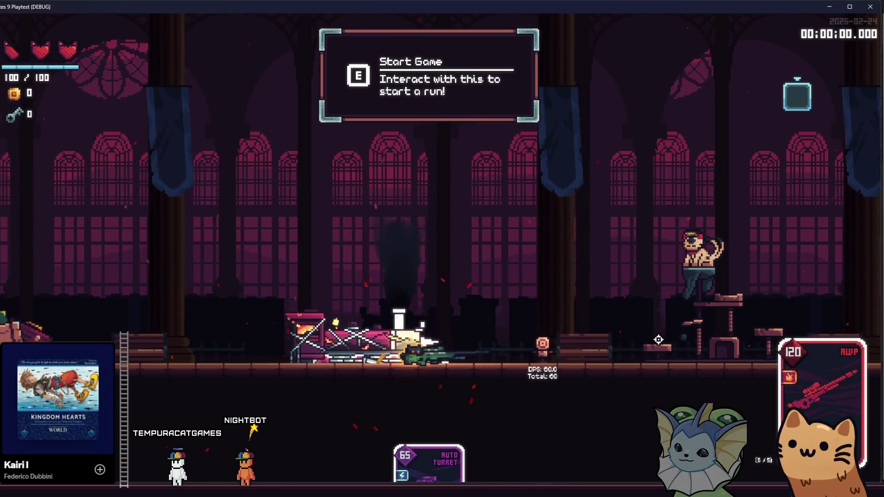